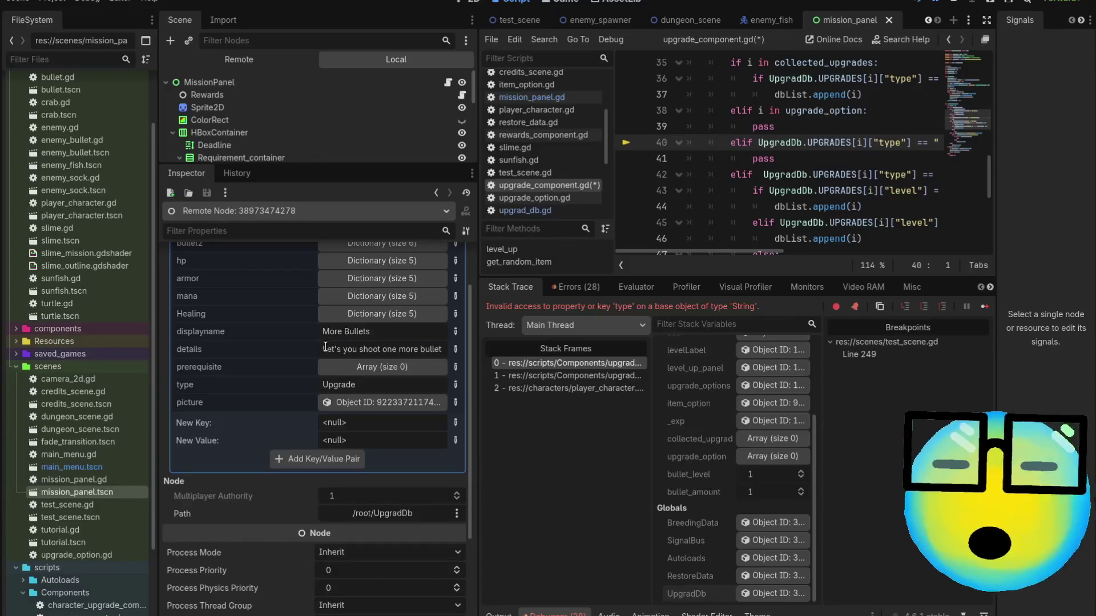
Enlarge the code editor by shrinking the Inspector and debugger, then open mission_panel.gd.
scroll(283, 403, up, 2)
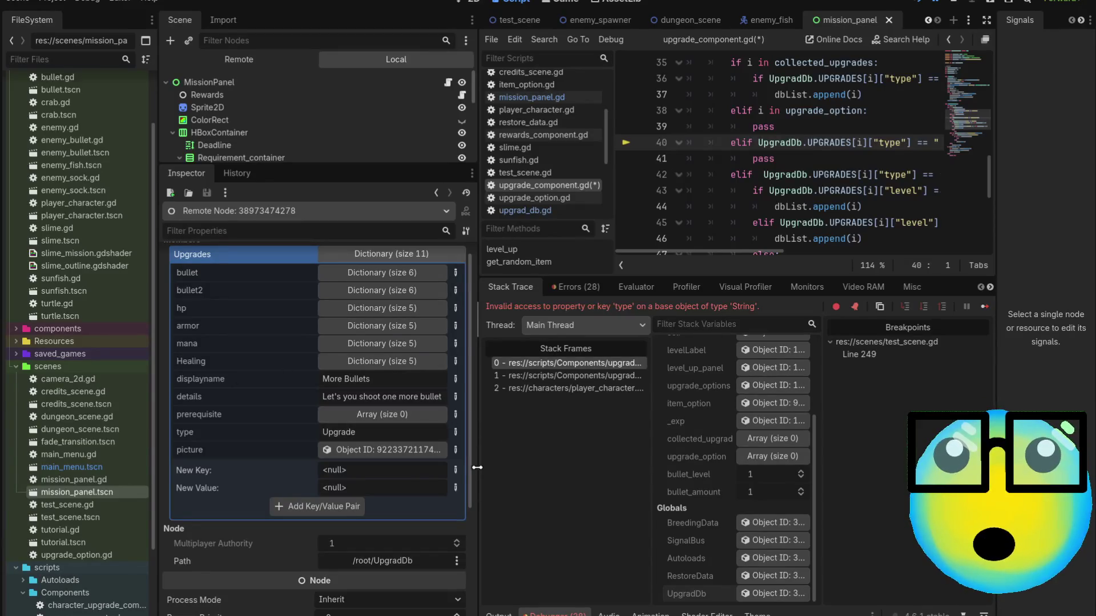
drag(478, 468, 408, 465)
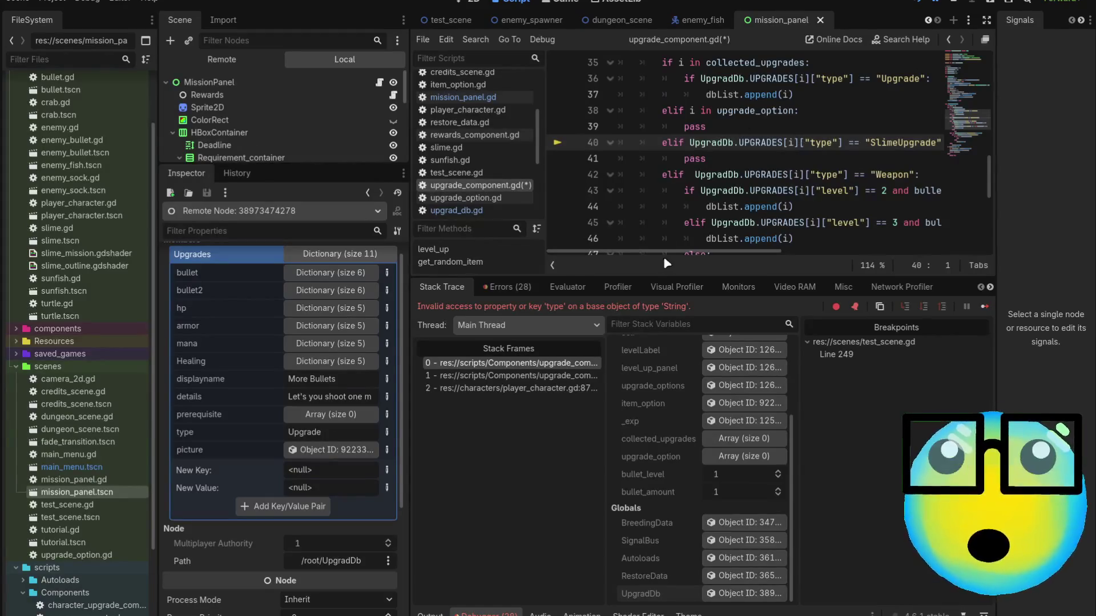
drag(689, 278, 689, 465)
click(380, 83)
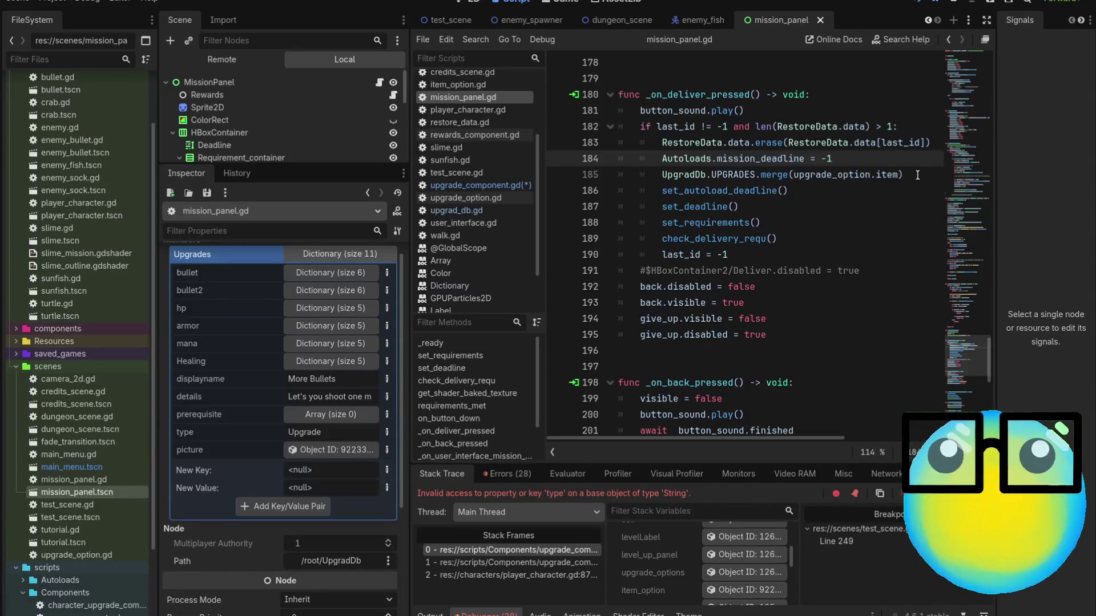
Undo to restore the upgrade_option.item and UpgradDb.UPGRADES print lines, then save and run the game.
key(ctrl+z)
key(ctrl+z)
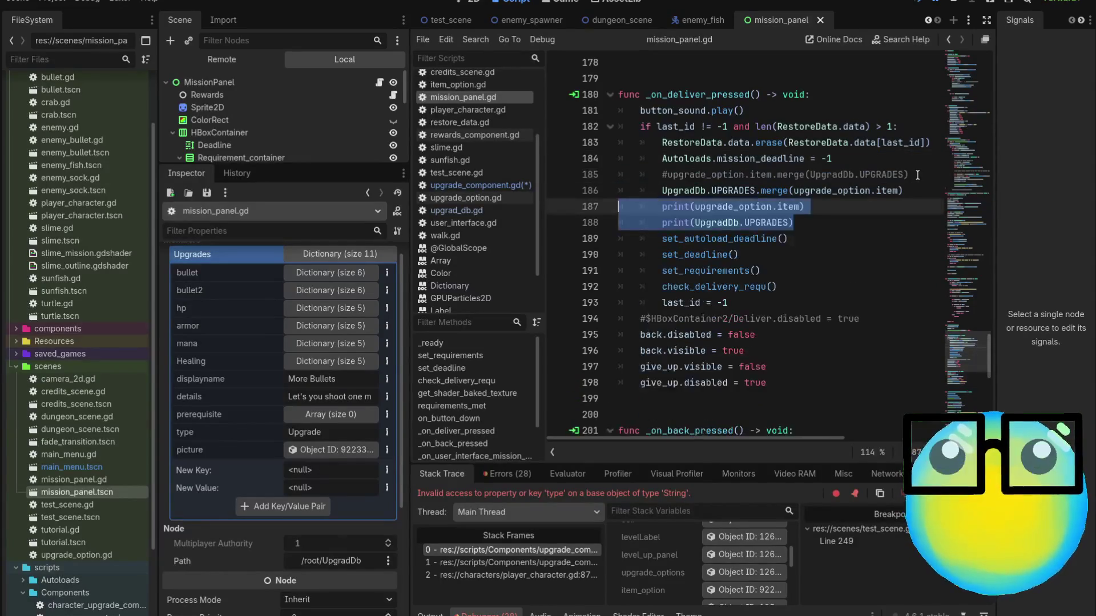
click(859, 224)
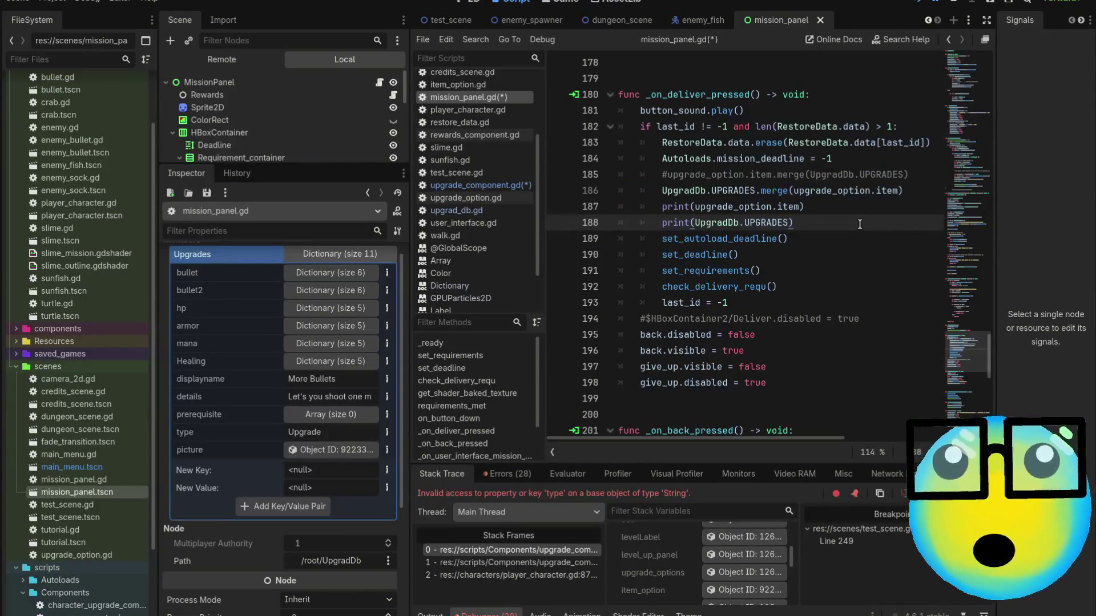
key(F5)
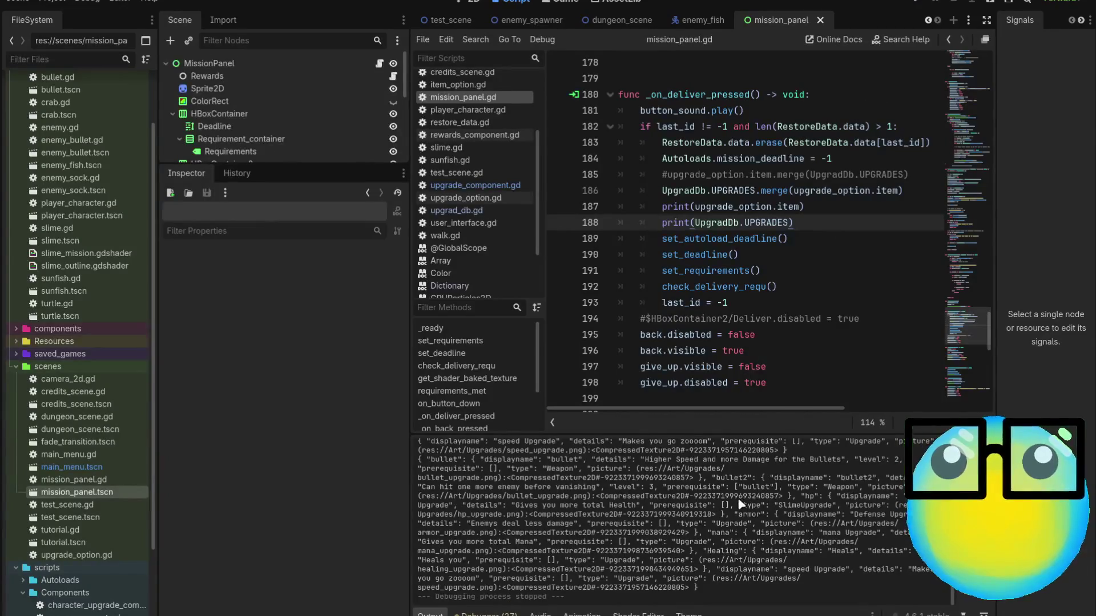
scroll(741, 504, up, 2)
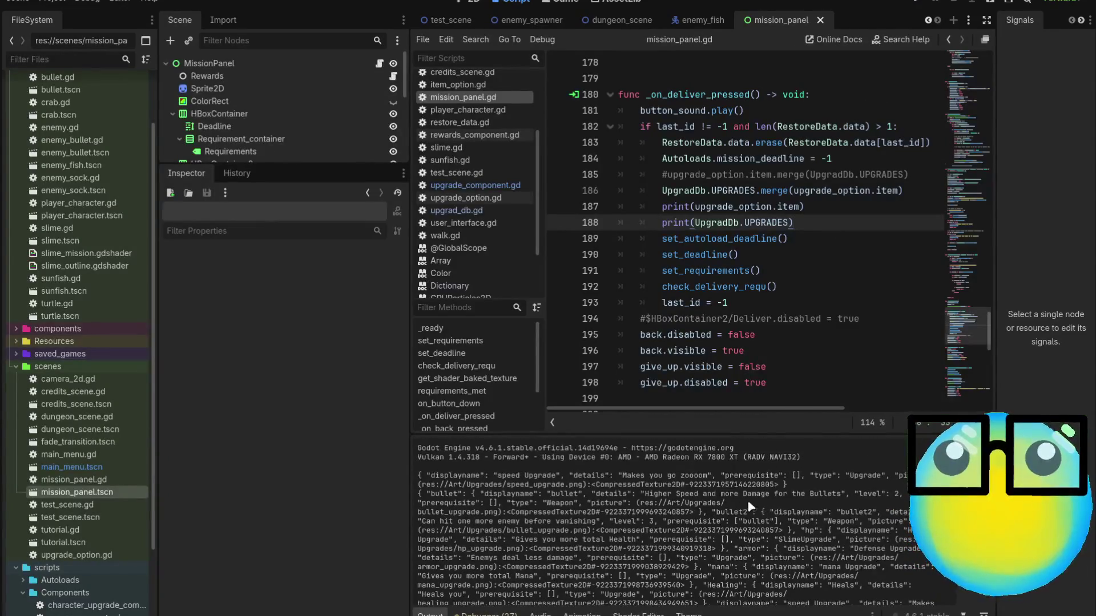
drag(431, 475, 767, 503)
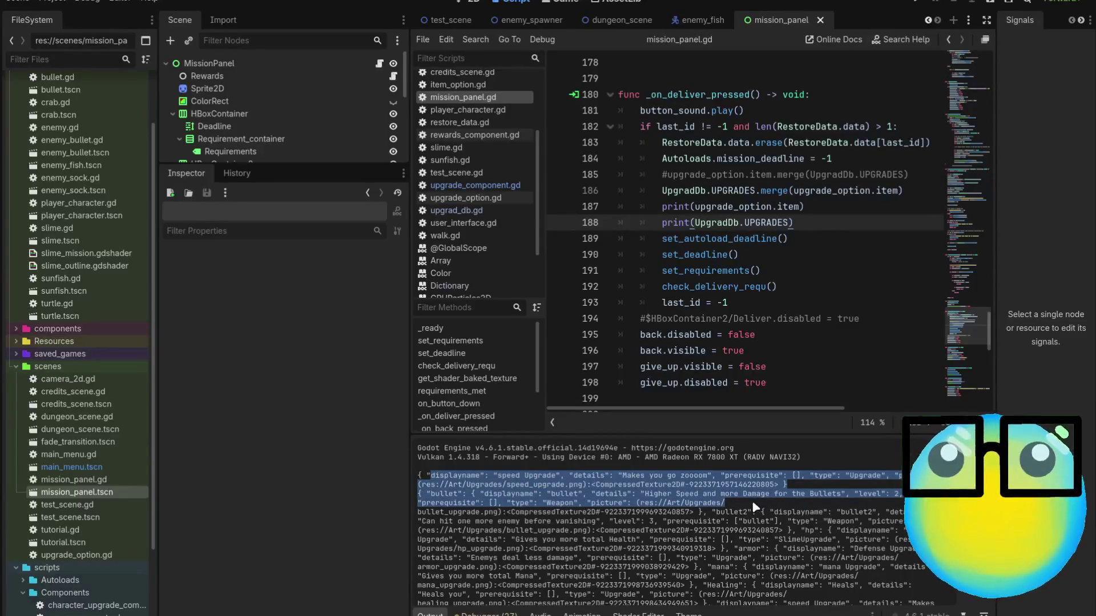
click(752, 501)
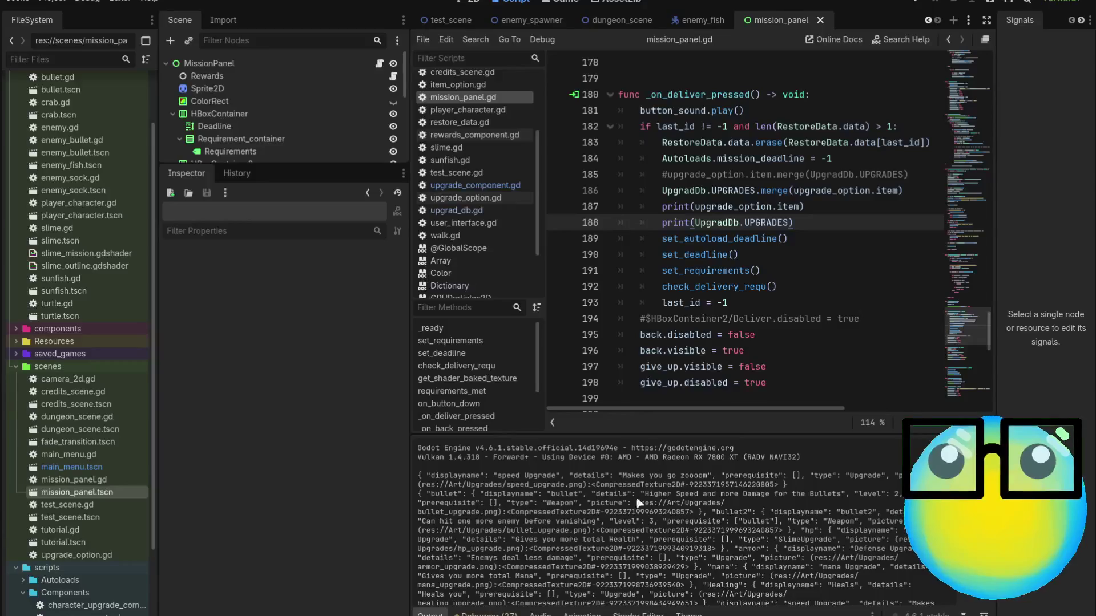
drag(790, 485, 405, 479)
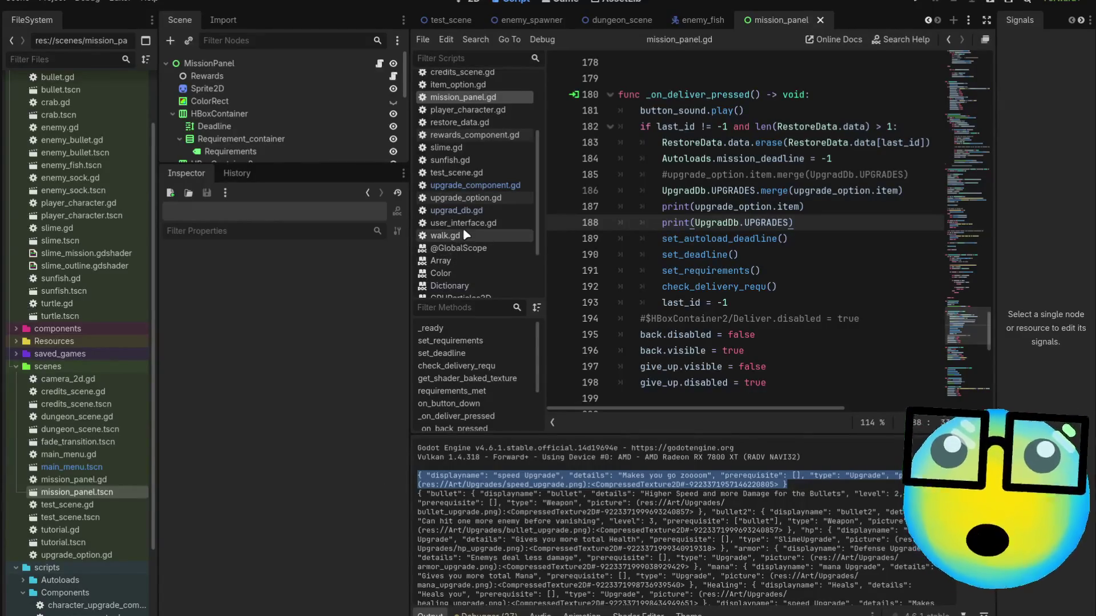
scroll(463, 231, down, 3)
scroll(463, 231, up, 5)
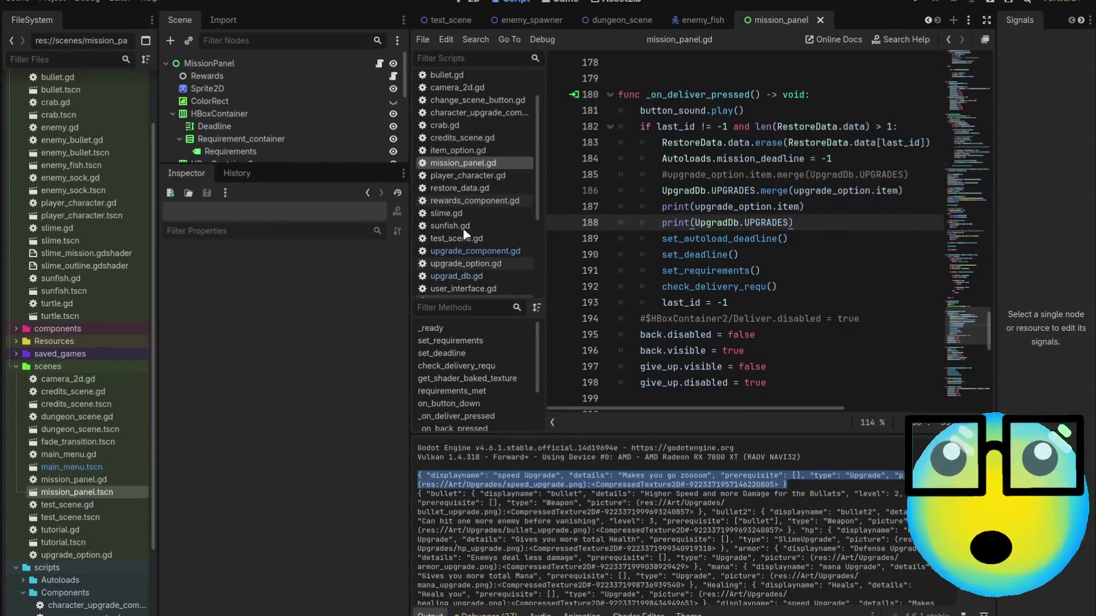
scroll(463, 228, up, 1)
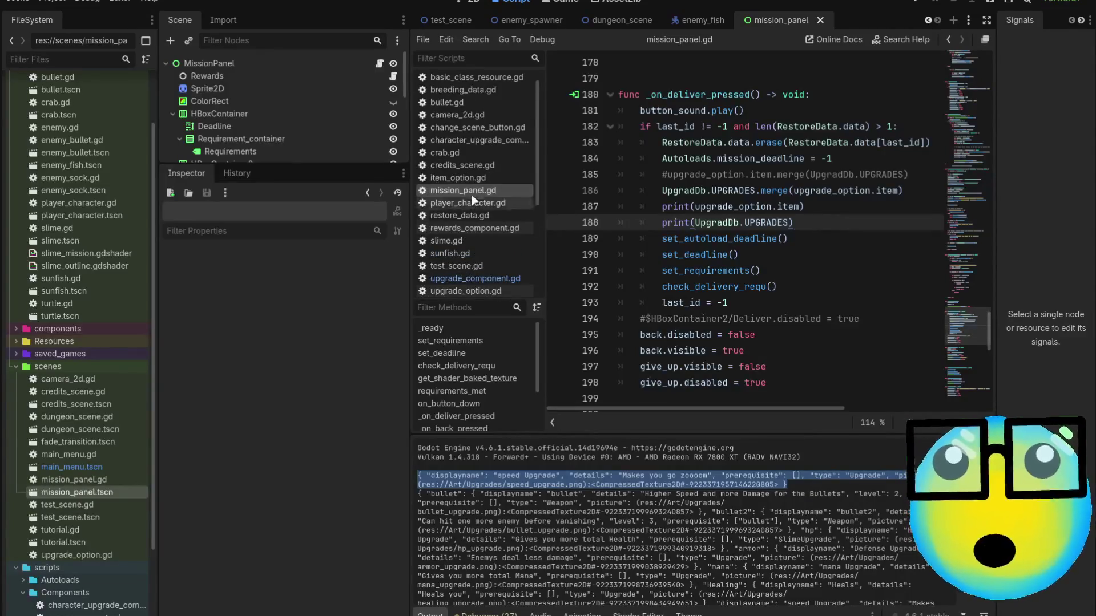
click(465, 178)
scroll(876, 325, down, 2)
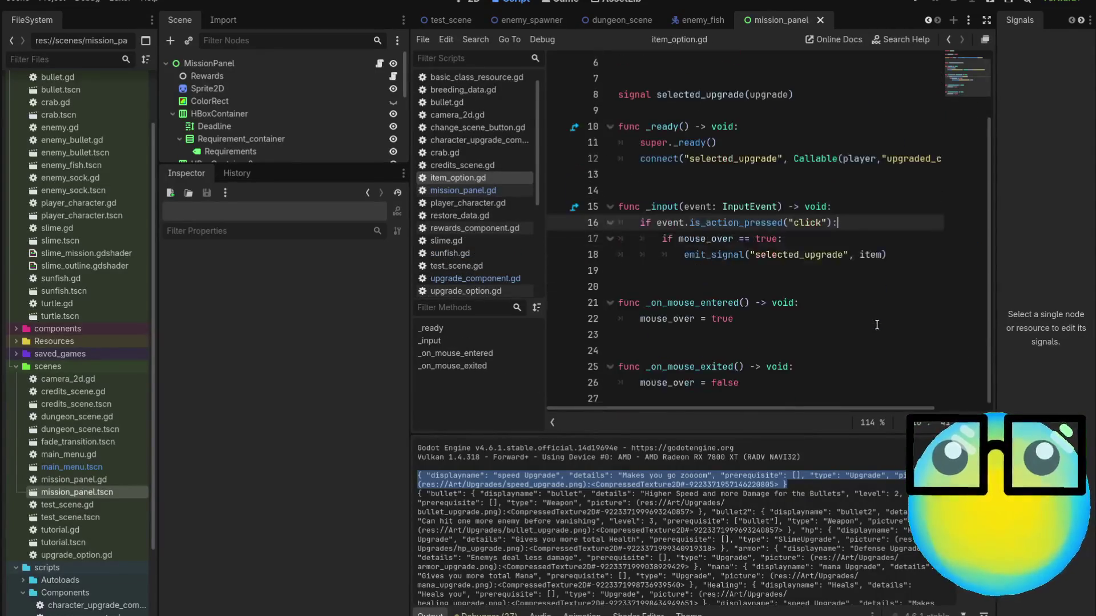
scroll(877, 324, up, 2)
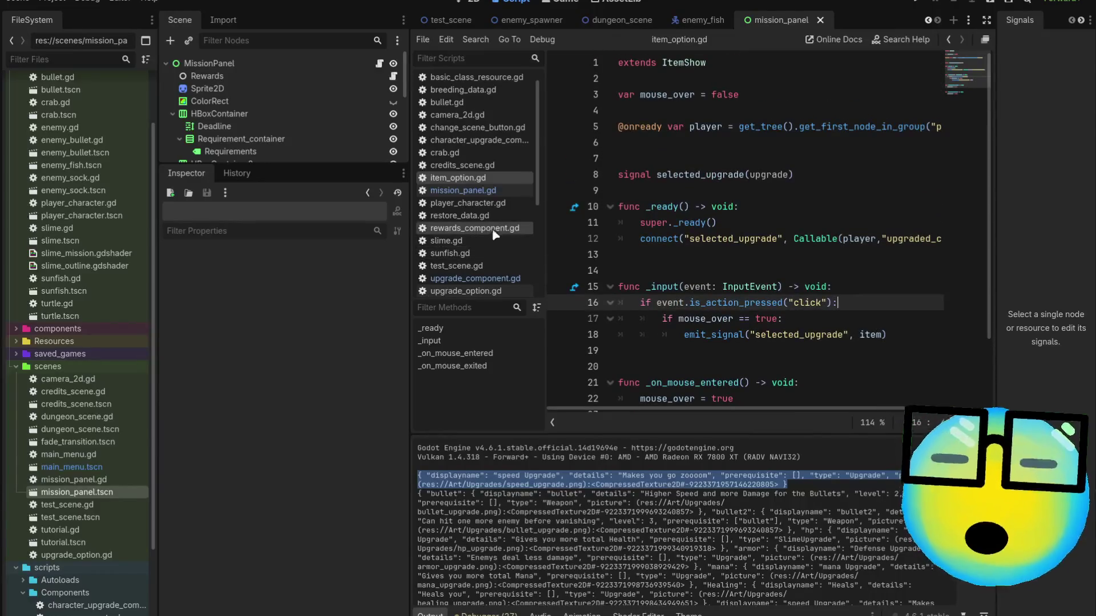
scroll(487, 274, down, 1)
click(485, 266)
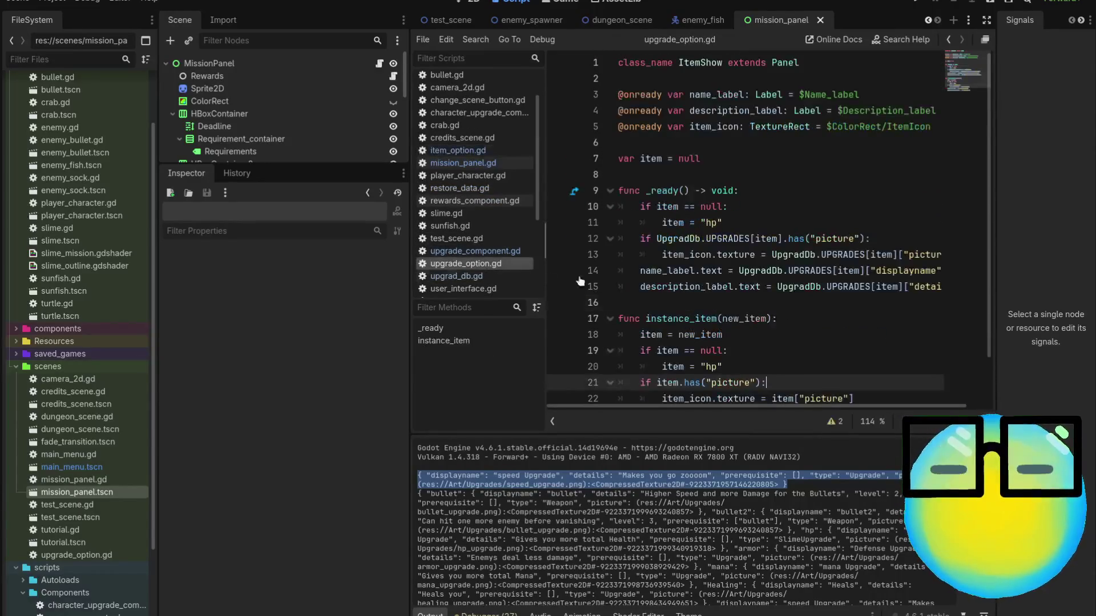
scroll(850, 292, down, 1)
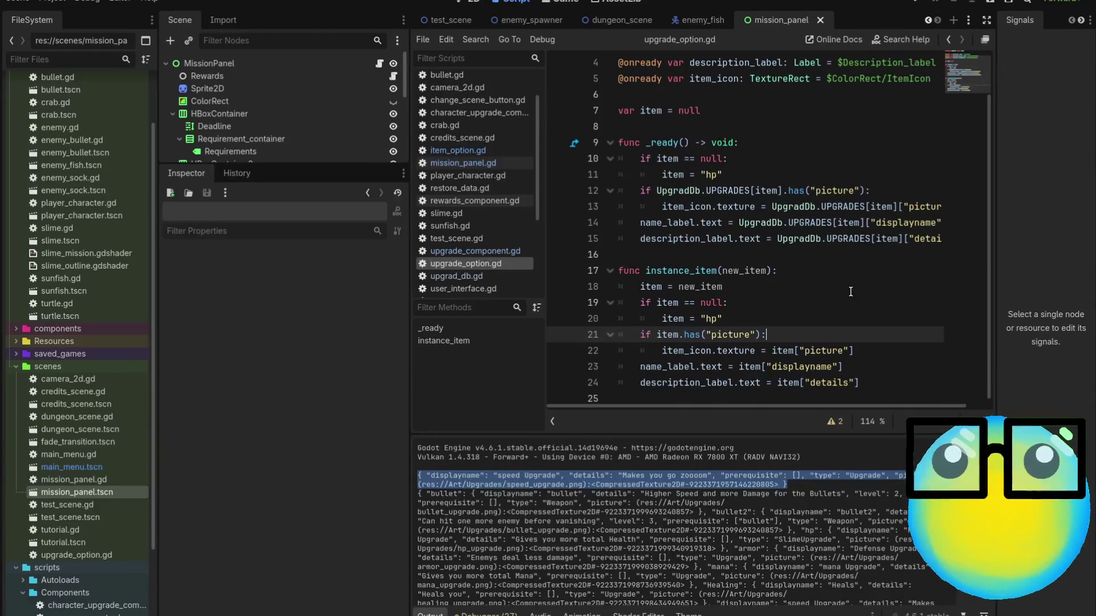
click(851, 292)
double_click(782, 350)
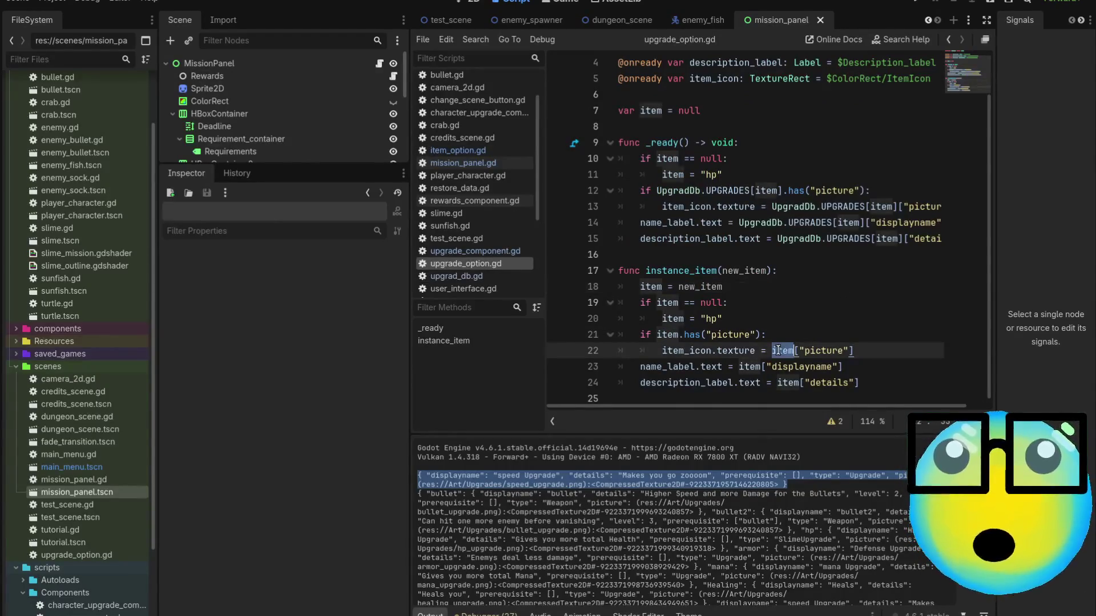
click(810, 302)
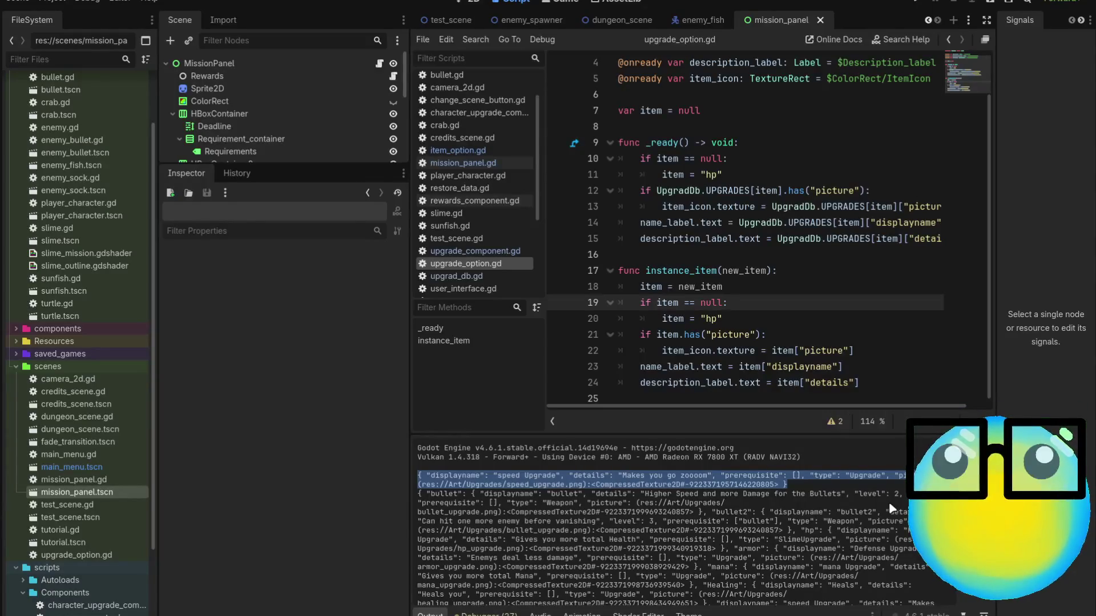
click(889, 502)
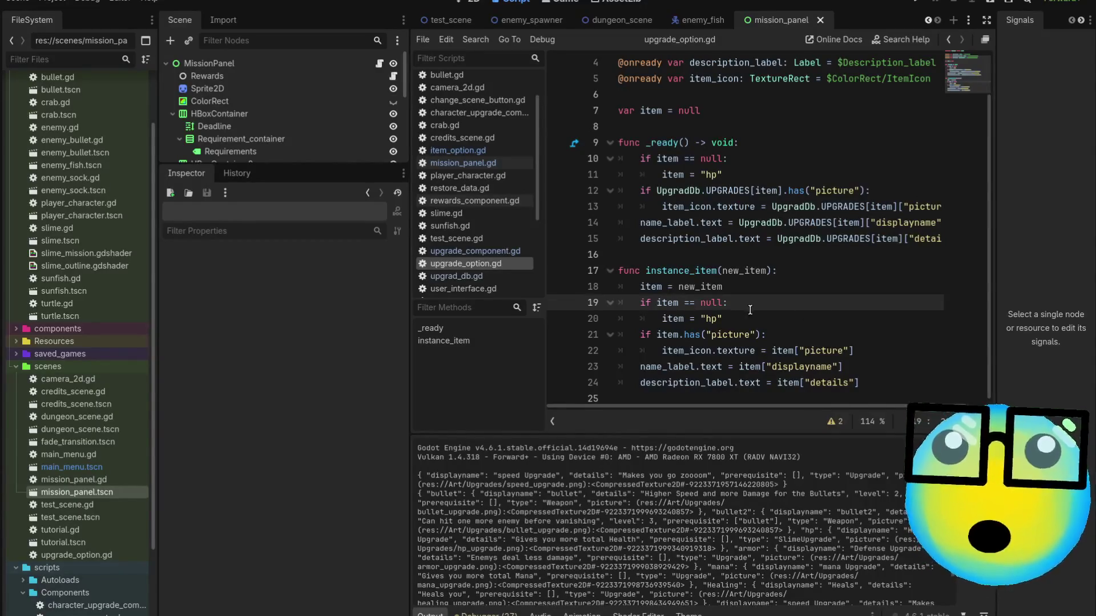
click(734, 288)
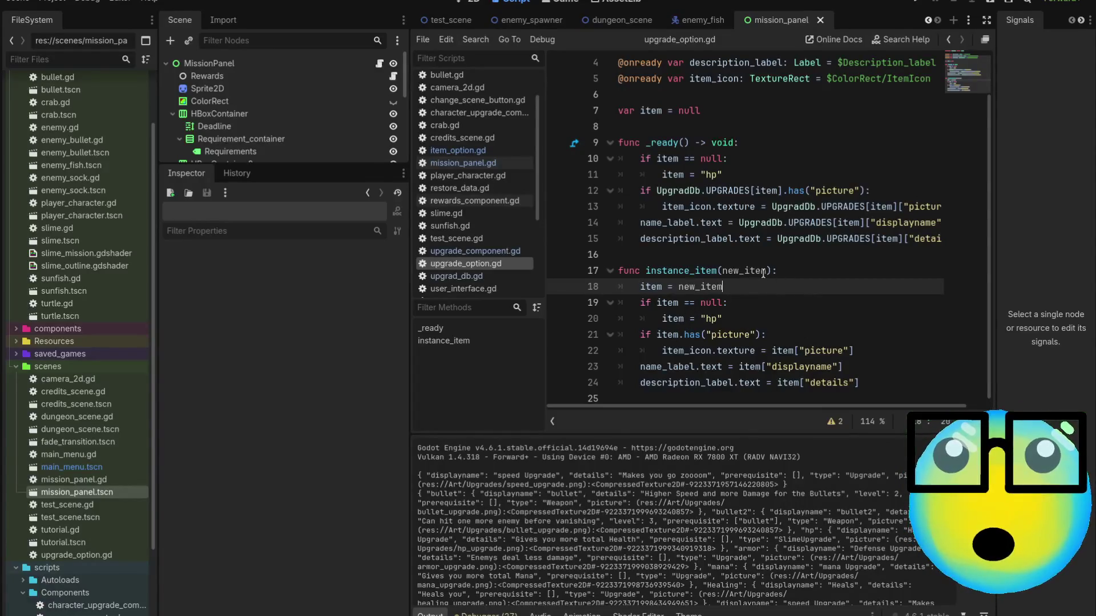
click(488, 275)
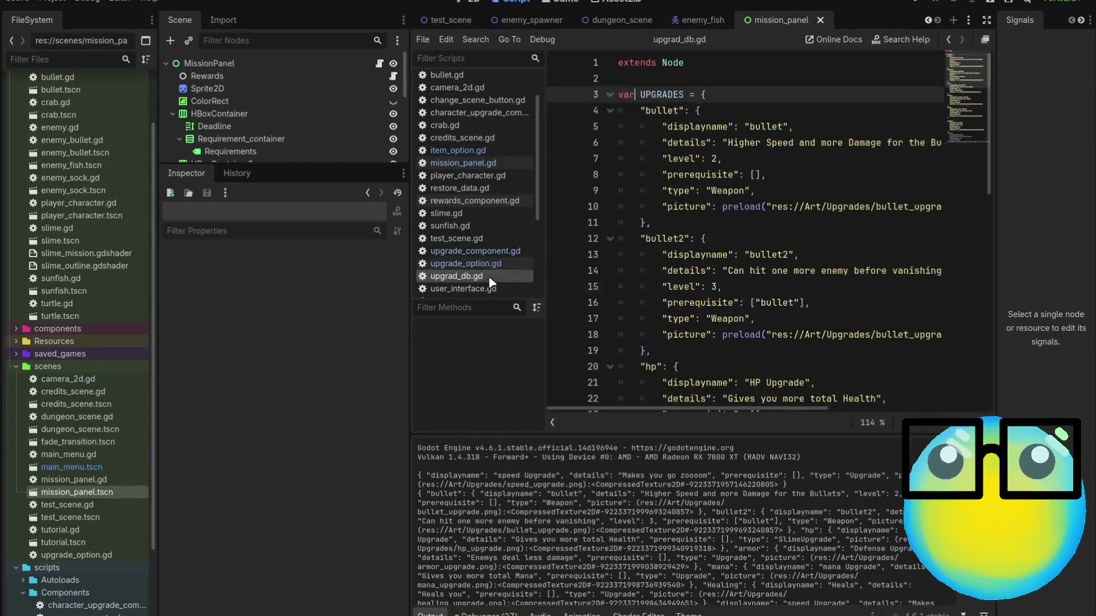
click(460, 163)
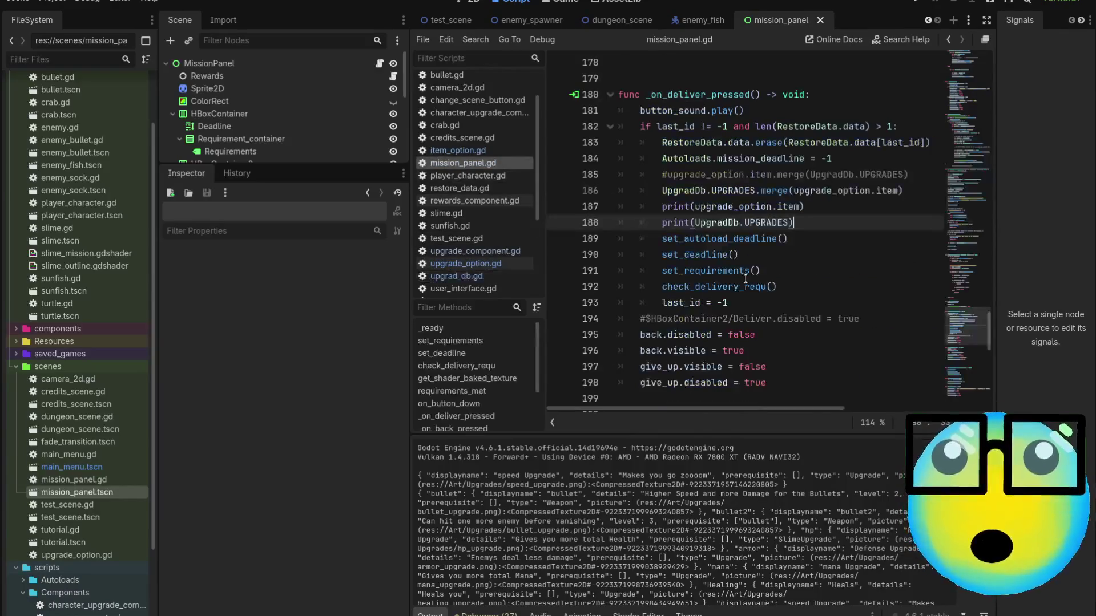
Make line 186 read UpgradDb.UPGRADES.merge(upgrade_option.item), discarding a trial "test": key.
click(796, 191)
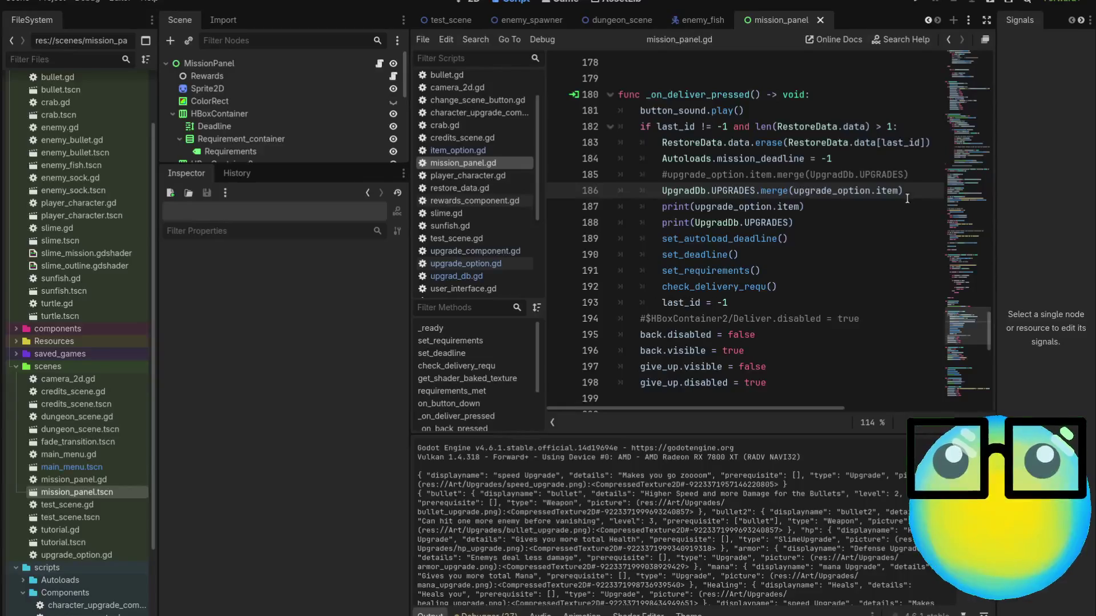
drag(903, 191, 759, 193)
click(926, 202)
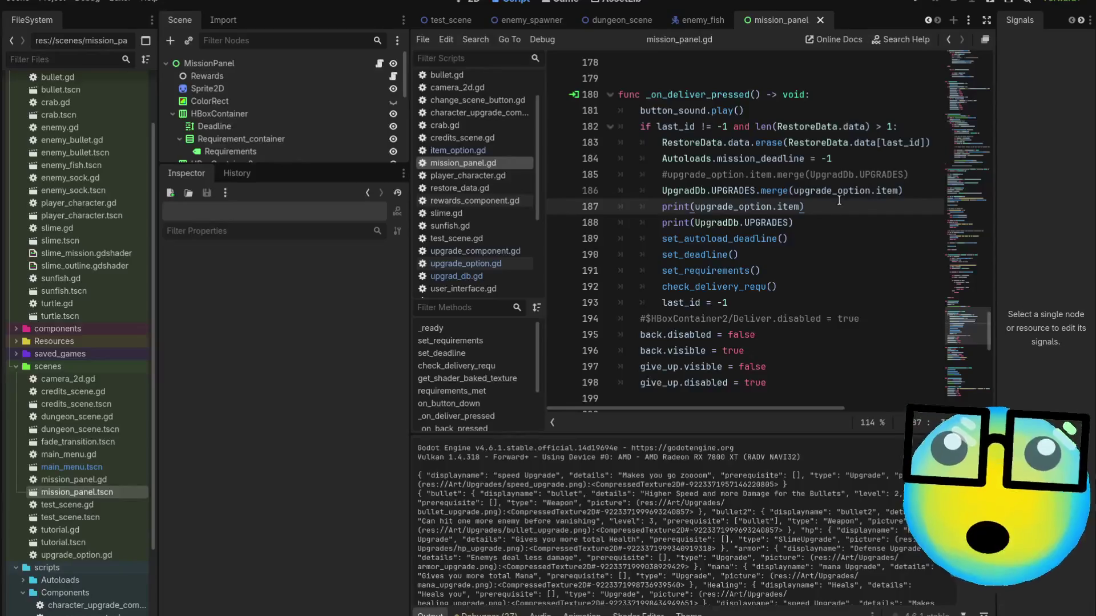
click(793, 186)
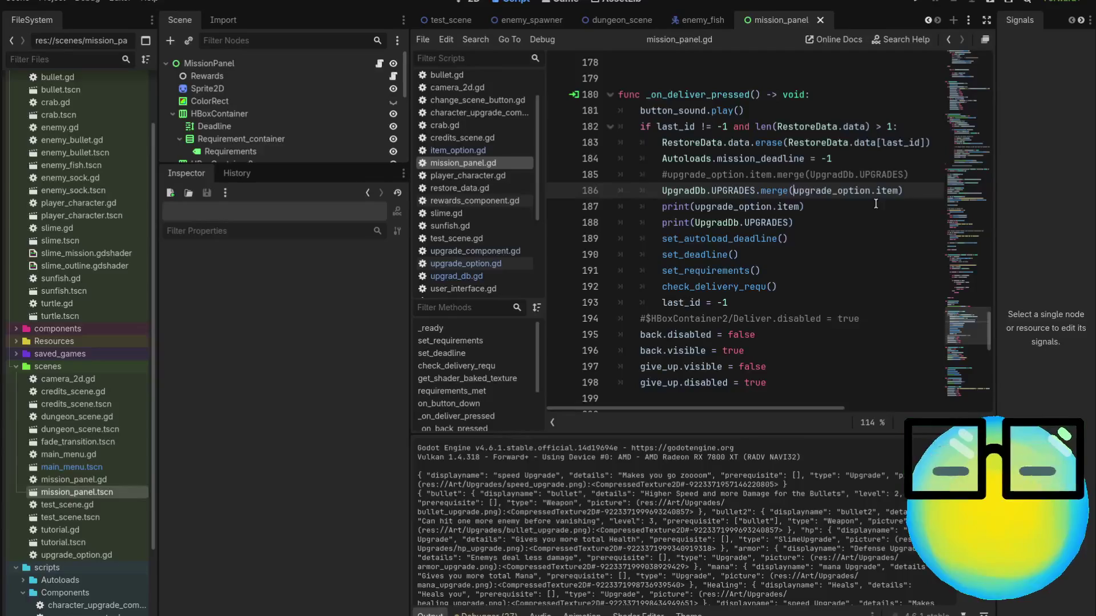
text(")
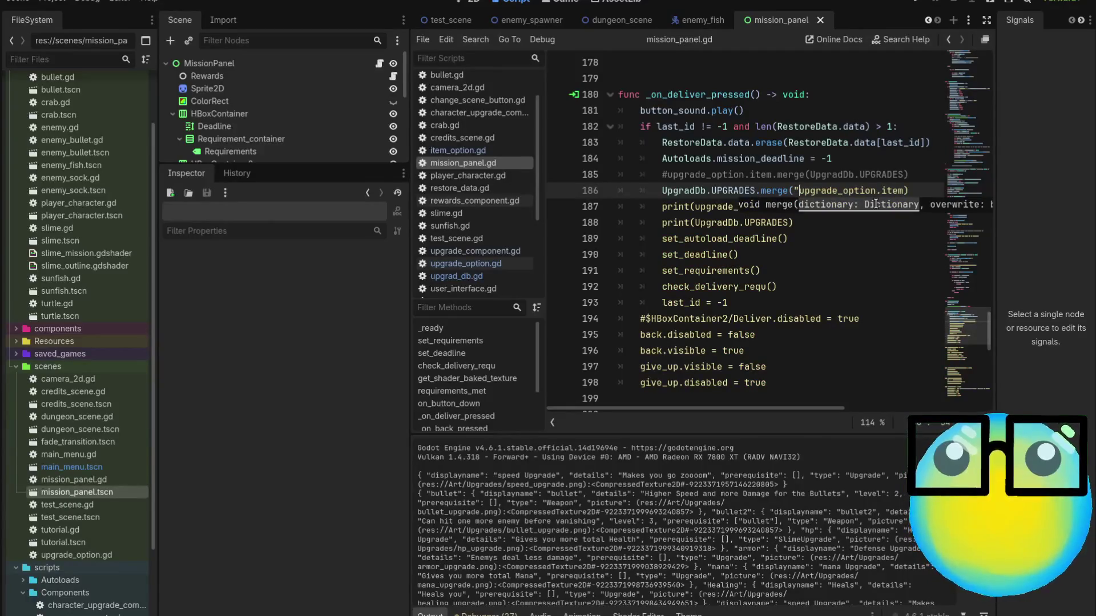
text(test")
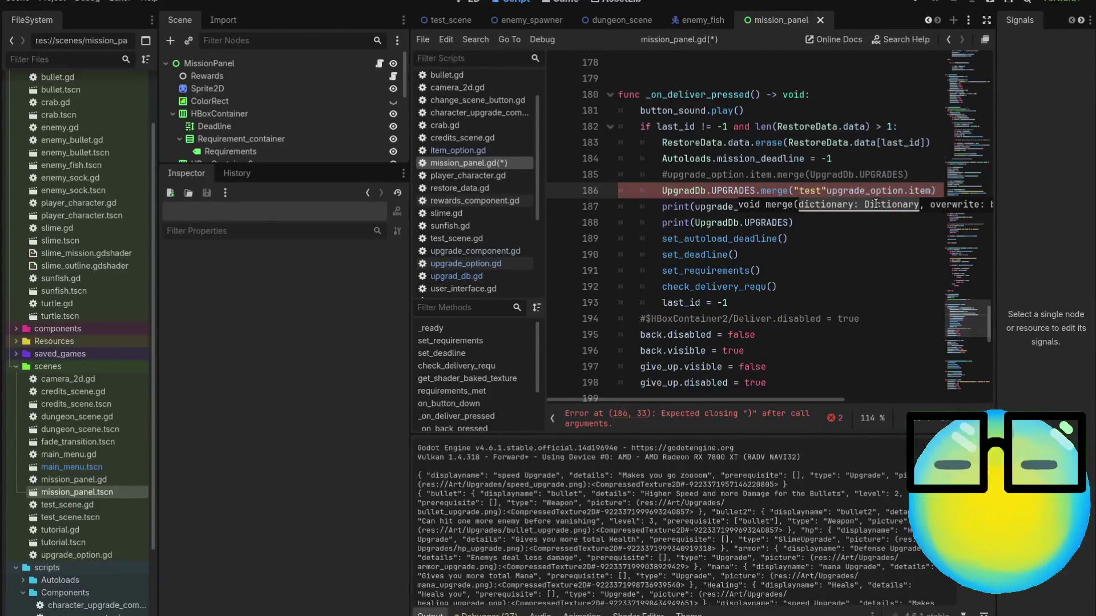
text(:)
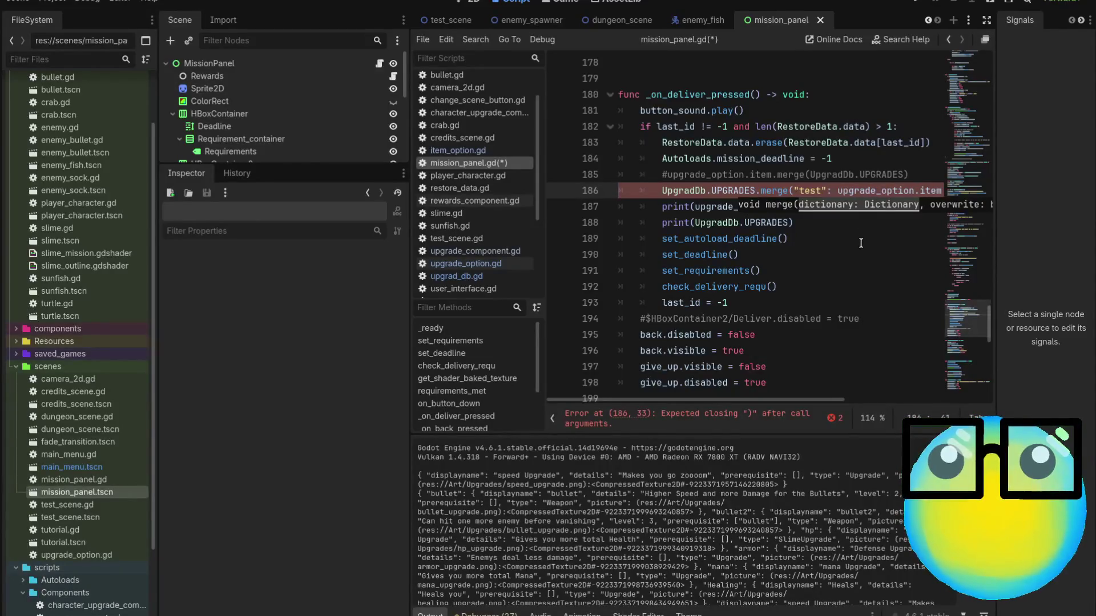
key(BackSpace)
key(BackSpace)
key(BackSpace)
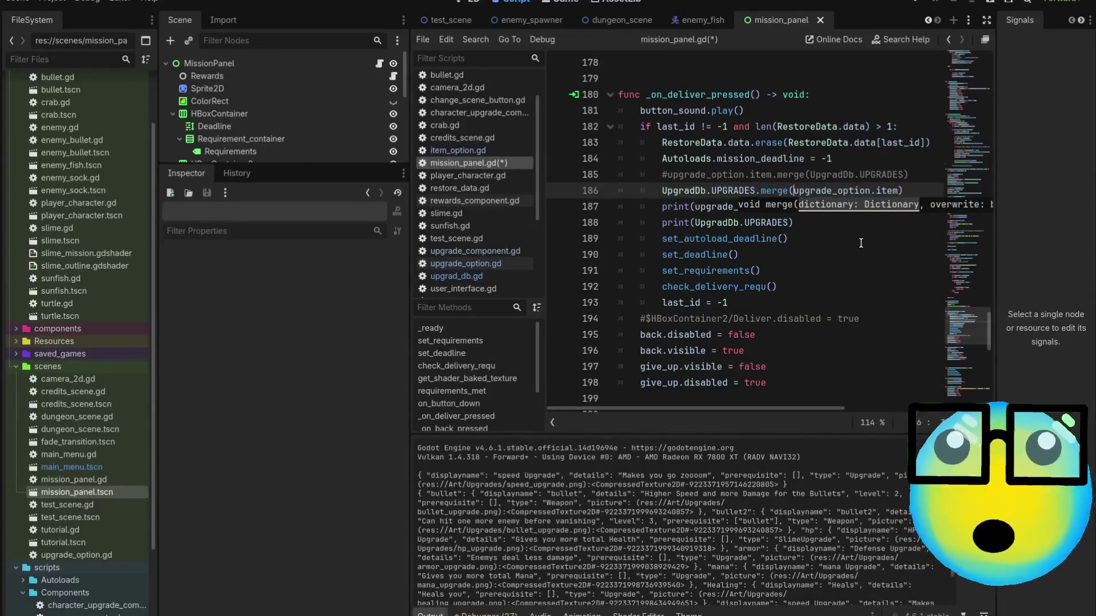
scroll(476, 264, down, 5)
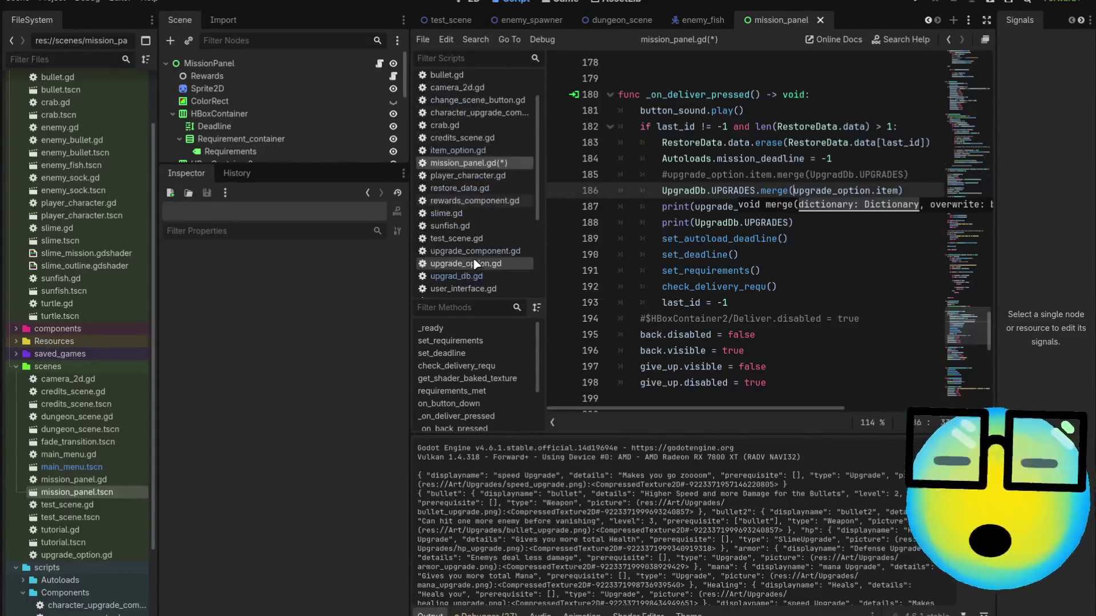
Browse the Dictionary class reference down to merge() and merged(), then go back to mission_panel.gd.
click(464, 262)
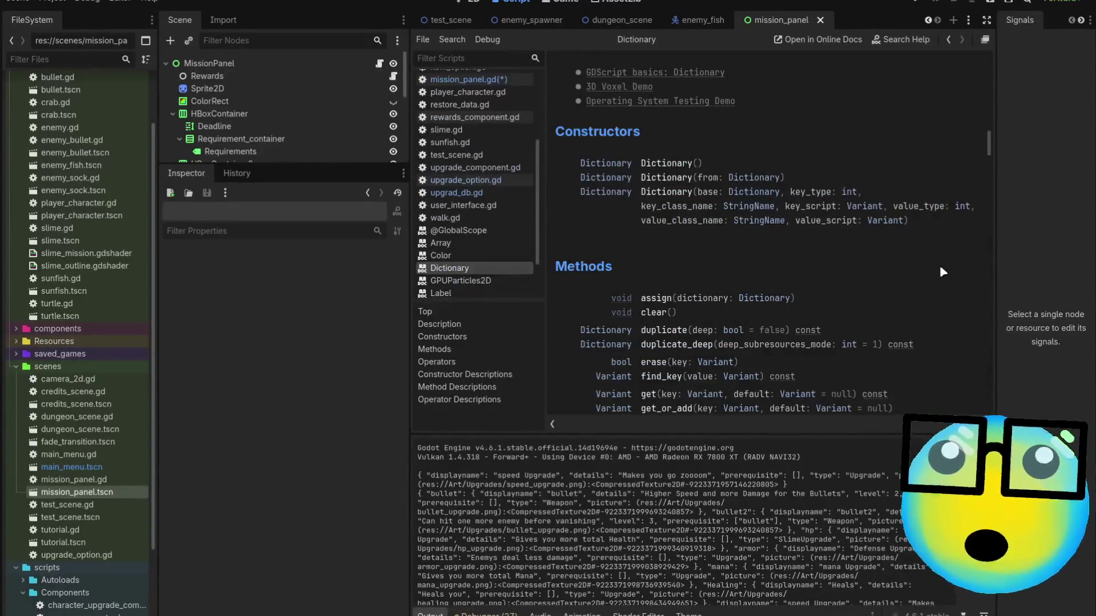
scroll(939, 266, down, 3)
scroll(938, 265, down, 1)
scroll(938, 265, up, 3)
scroll(938, 265, down, 5)
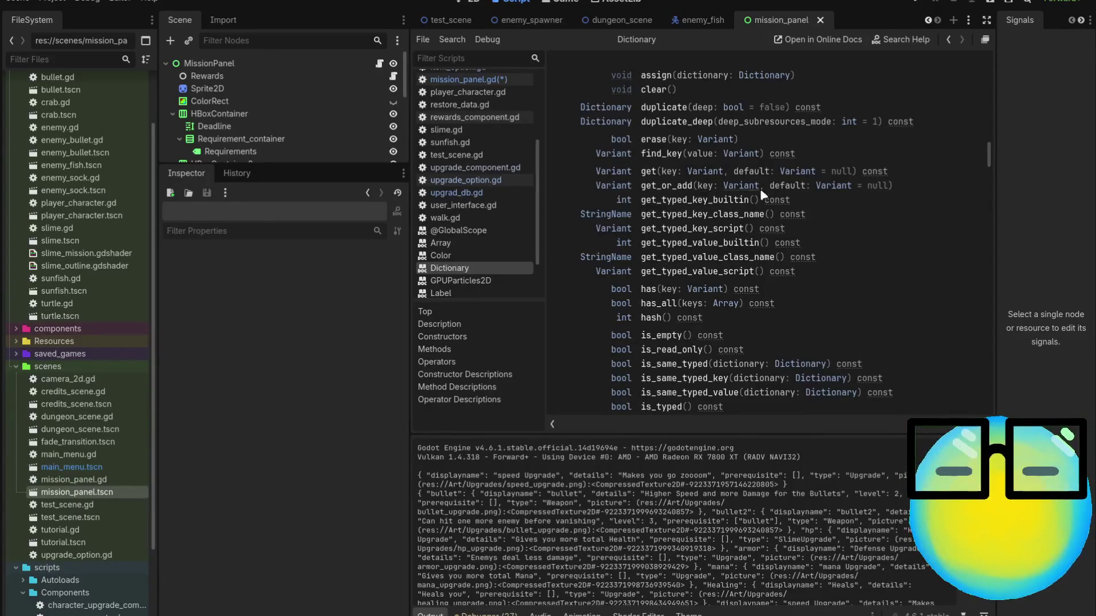
scroll(905, 233, down, 3)
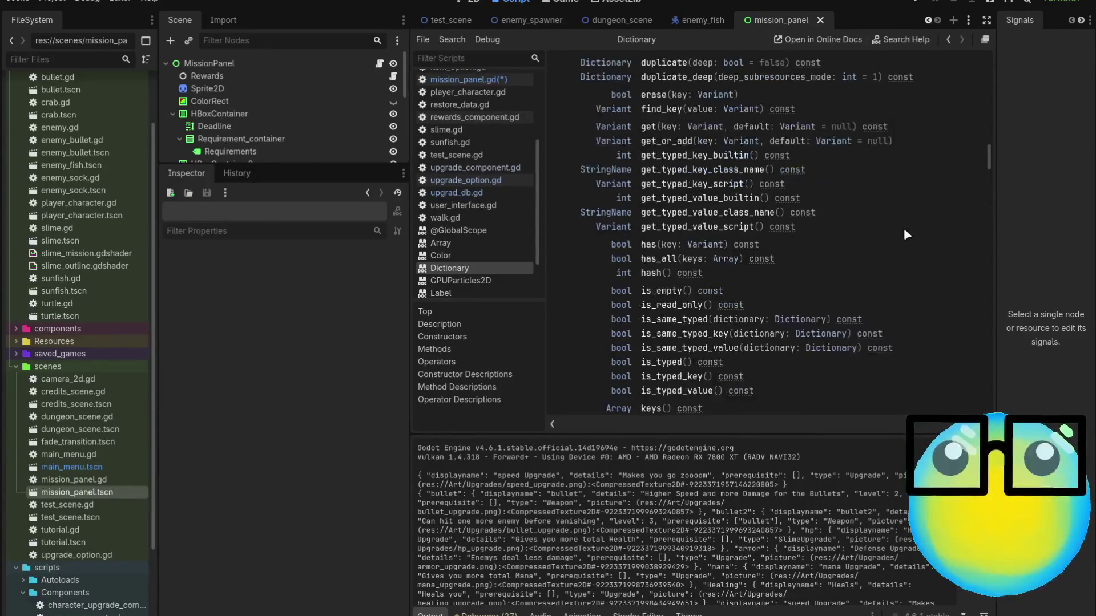
scroll(906, 234, down, 2)
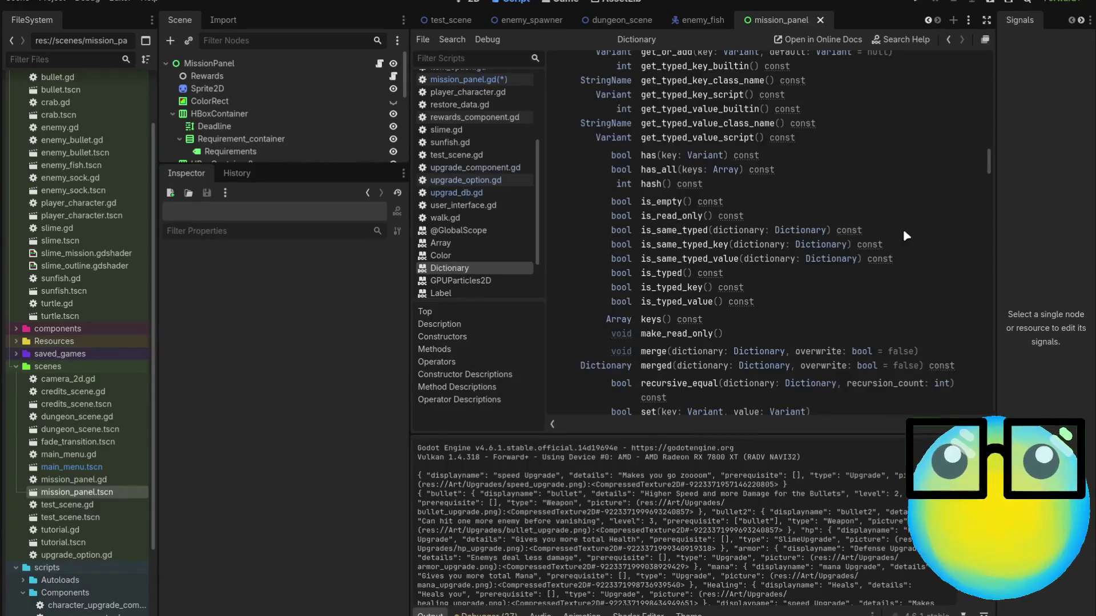
key(alt+Left)
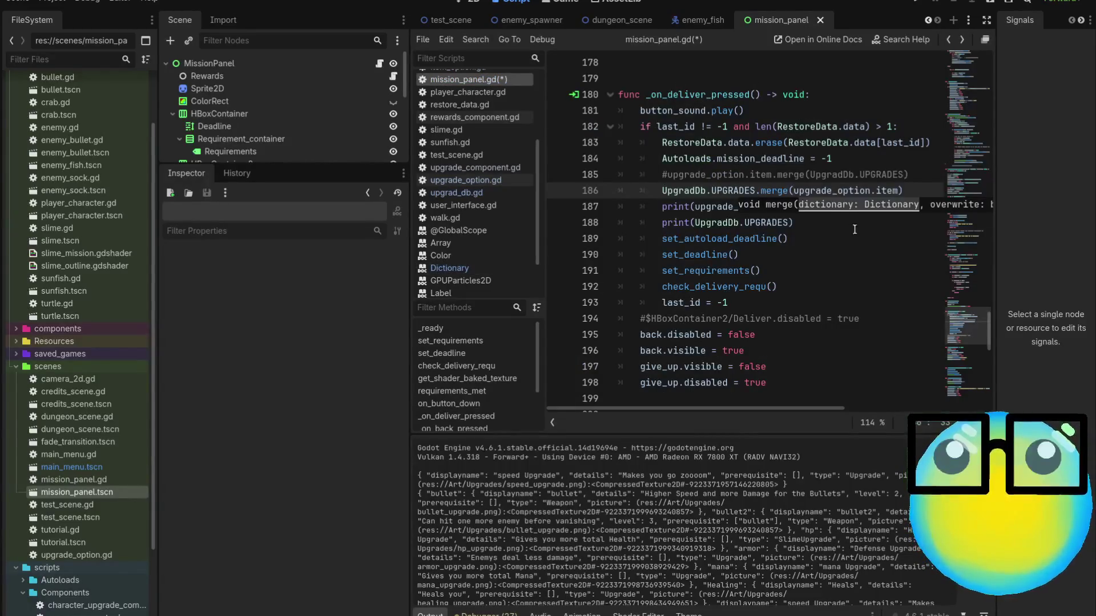
Replace the merge call on line 186 with a "test" key and upgrade_option.item.
drag(916, 189, 809, 189)
drag(779, 192, 760, 191)
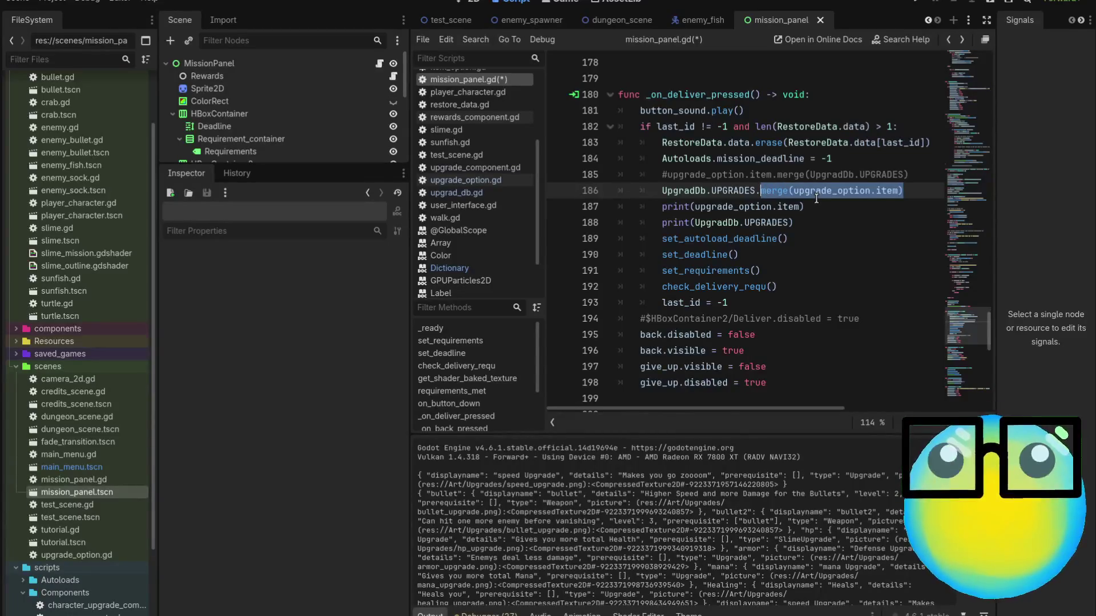
key(BackSpace)
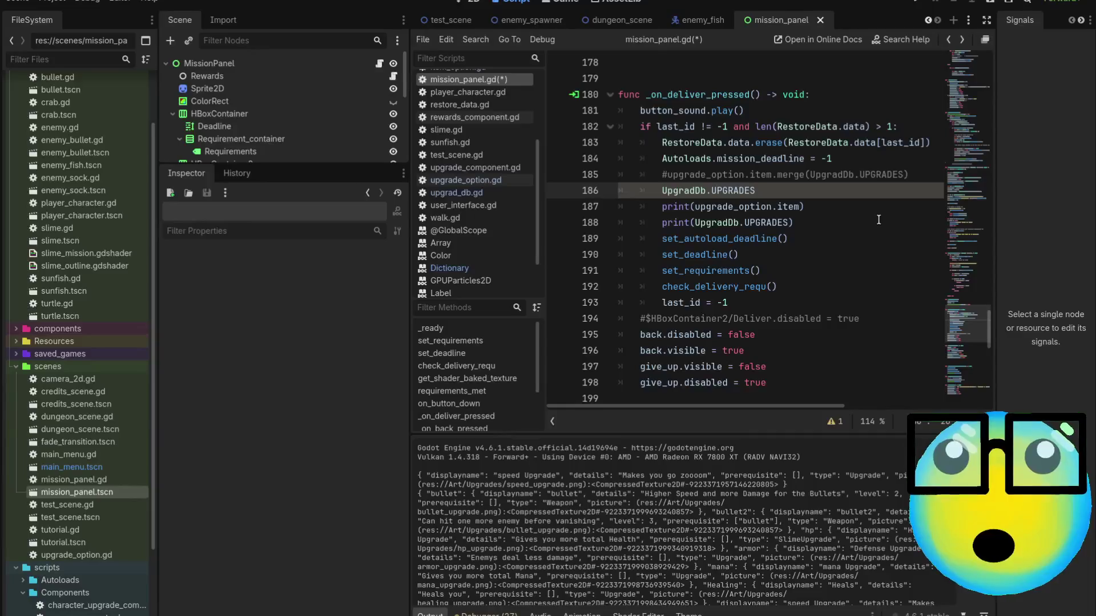
text([)
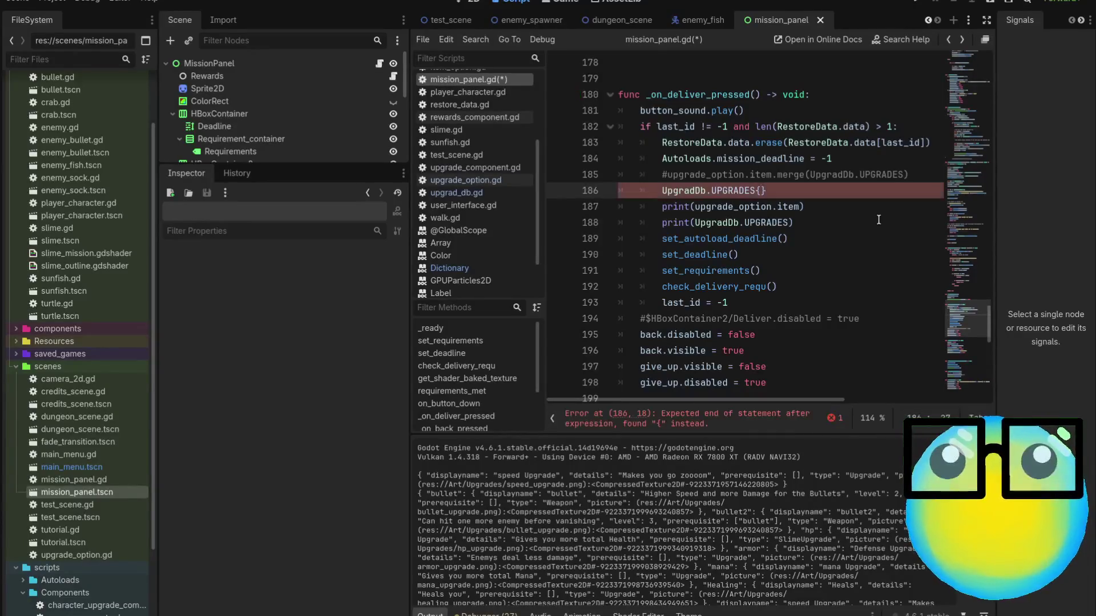
text(")
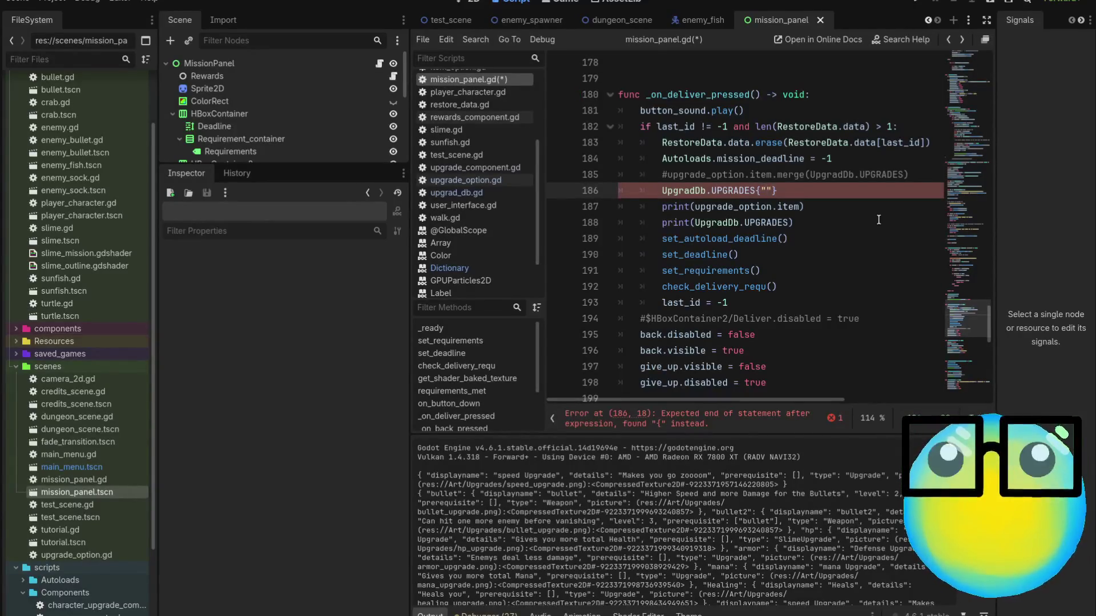
text(test)
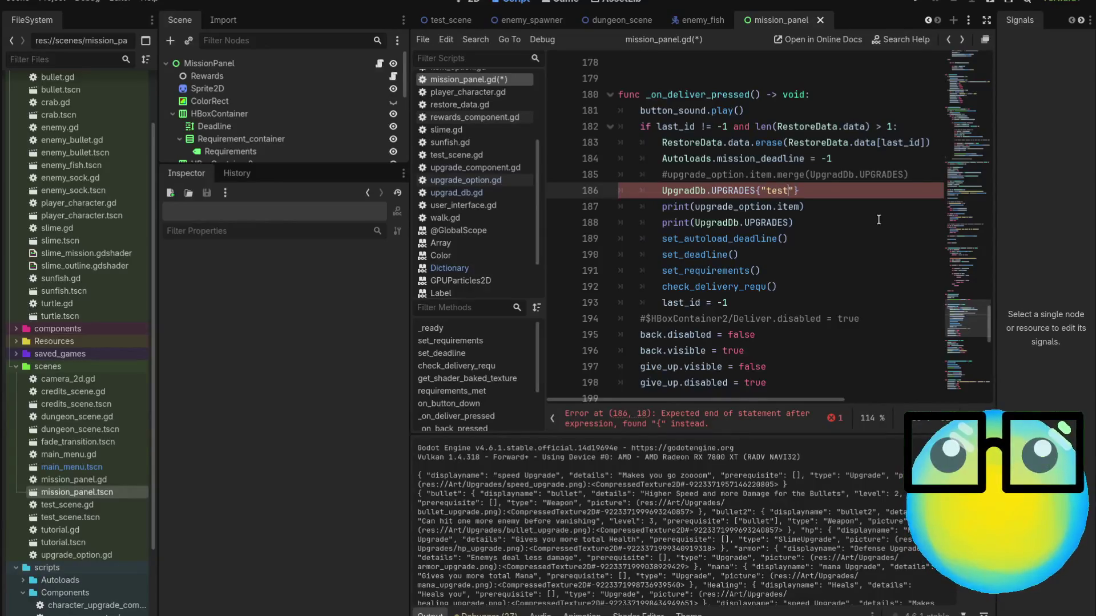
text(:)
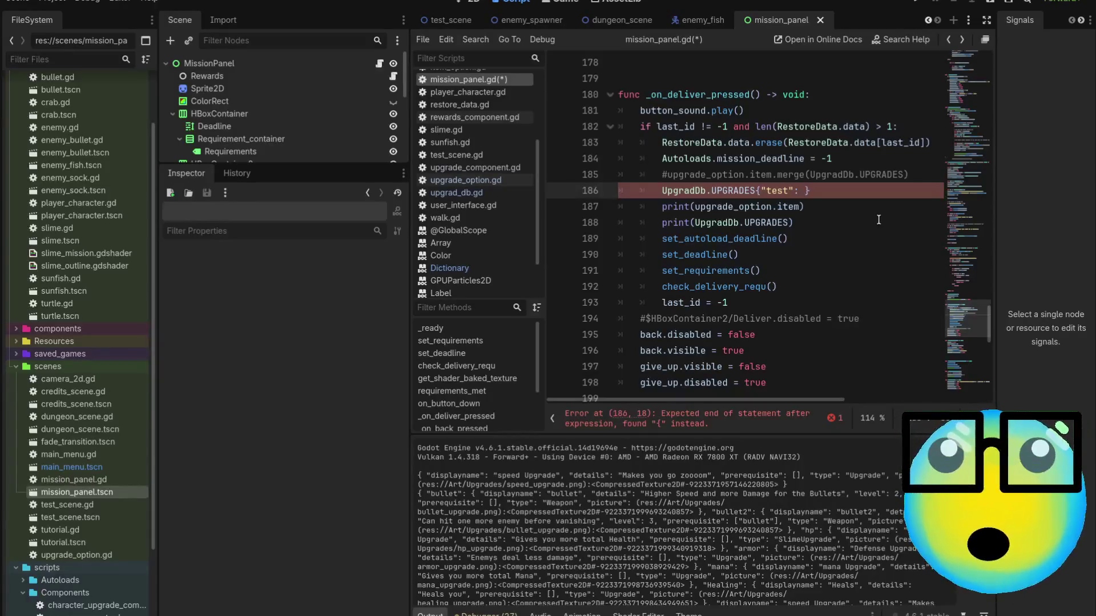
text(upgra)
text(de_u)
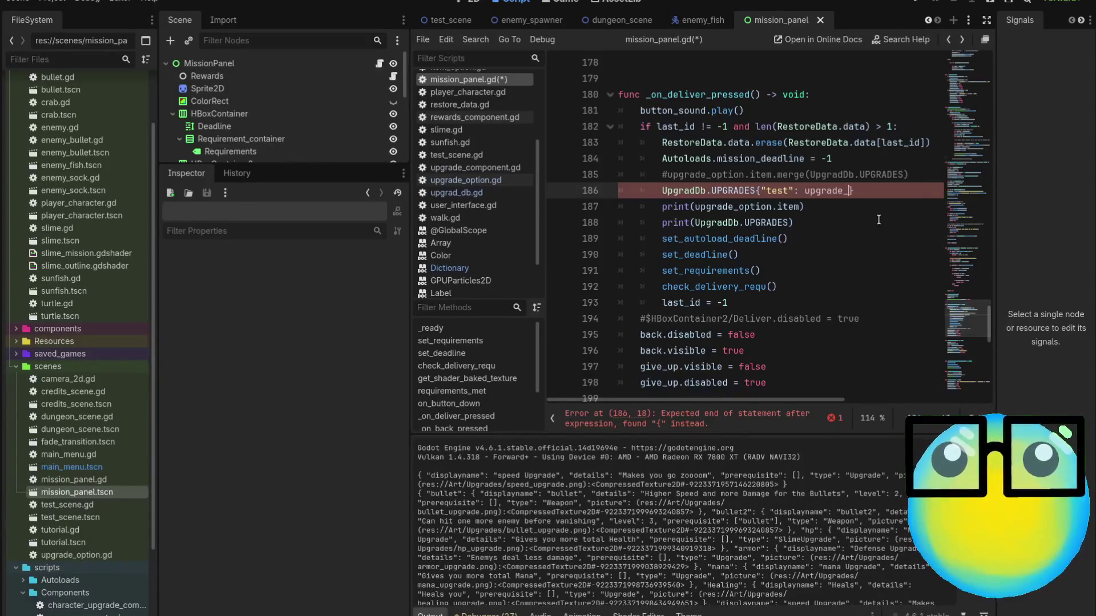
key(BackSpace)
text(option:)
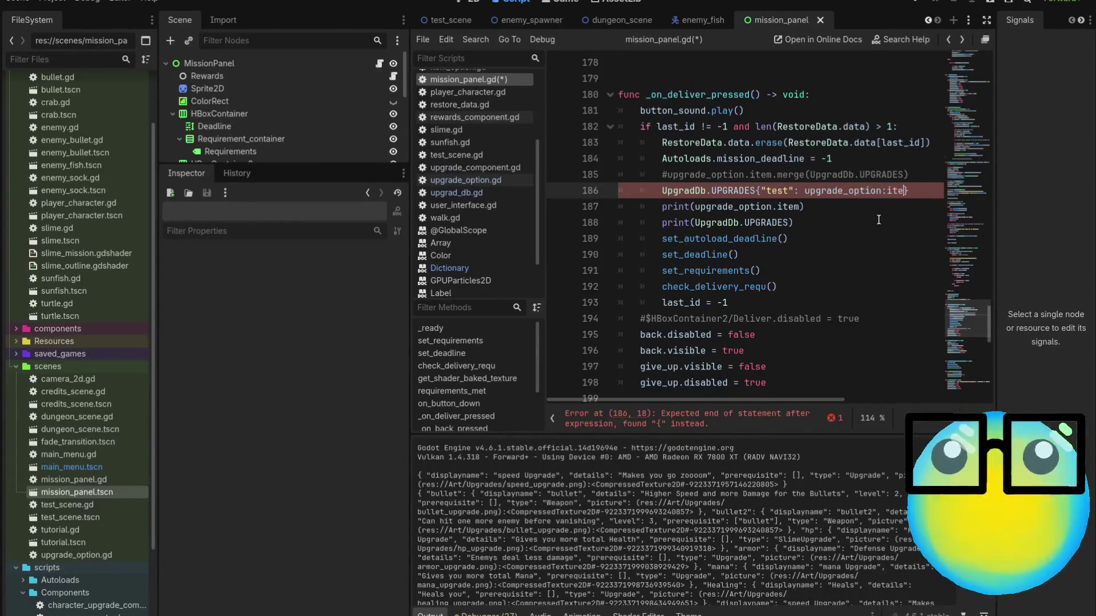
key(BackSpace)
text(.item)
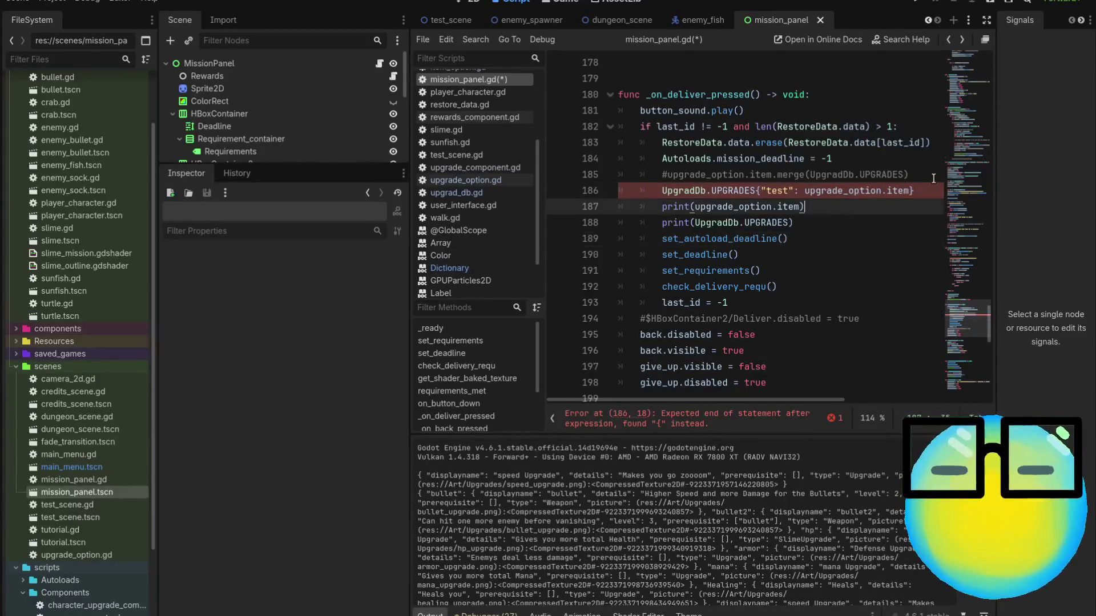
Enclose the subscript after UpgradDb.UPGRADES in square brackets instead of braces.
click(931, 192)
click(761, 192)
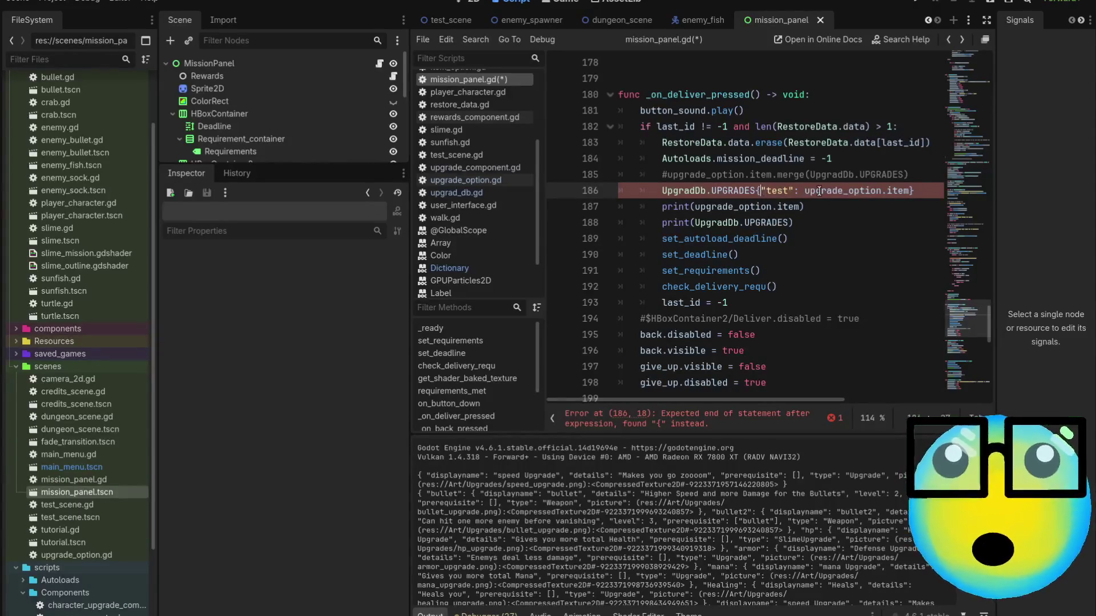
key(BackSpace)
text(()
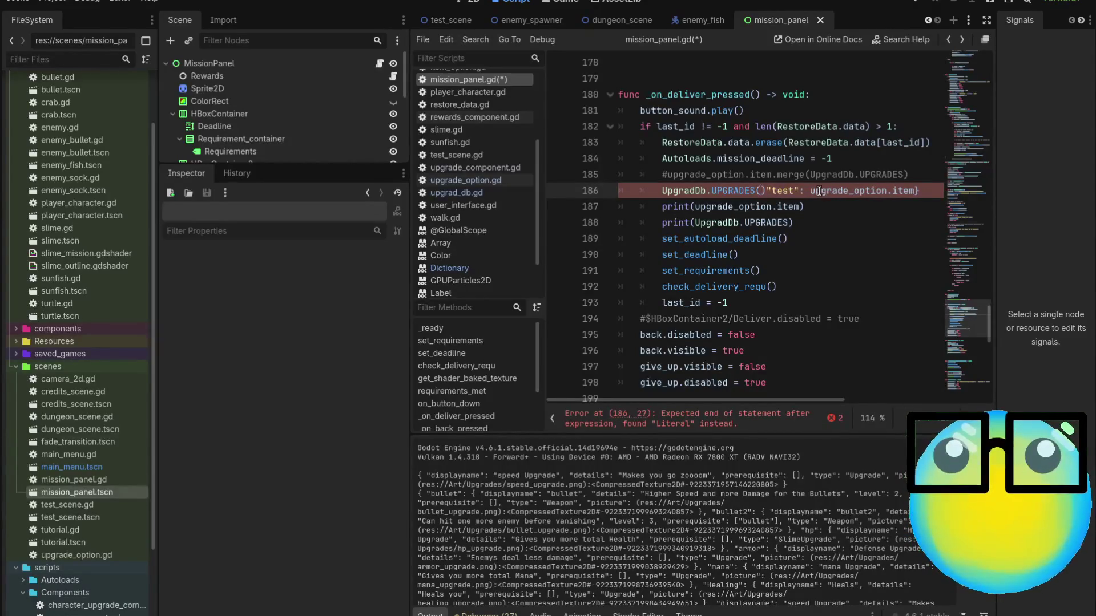
key(BackSpace)
text([)
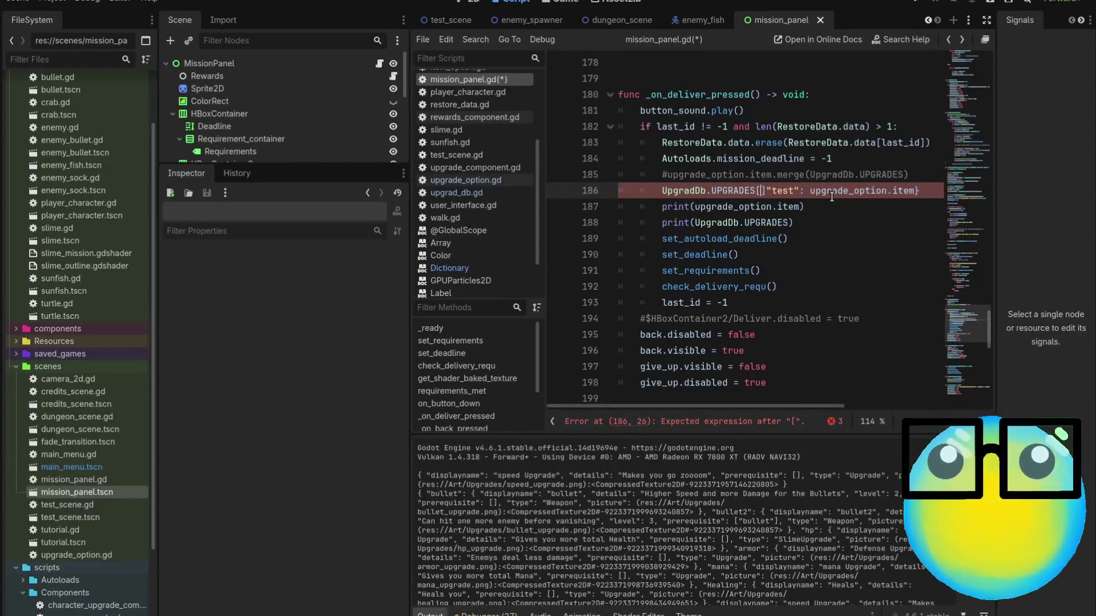
key(Delete)
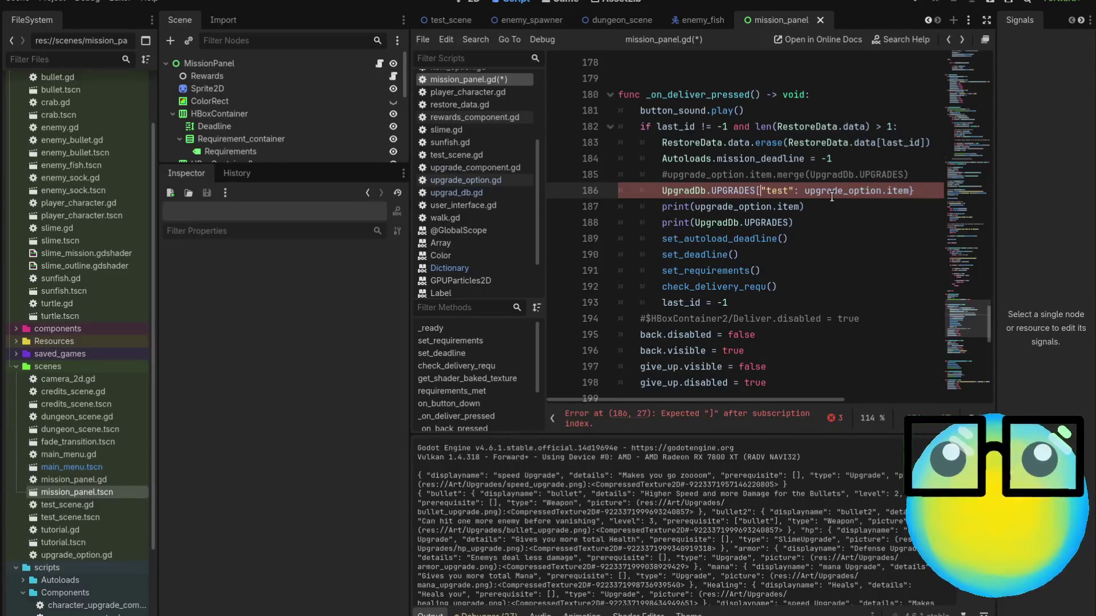
click(927, 195)
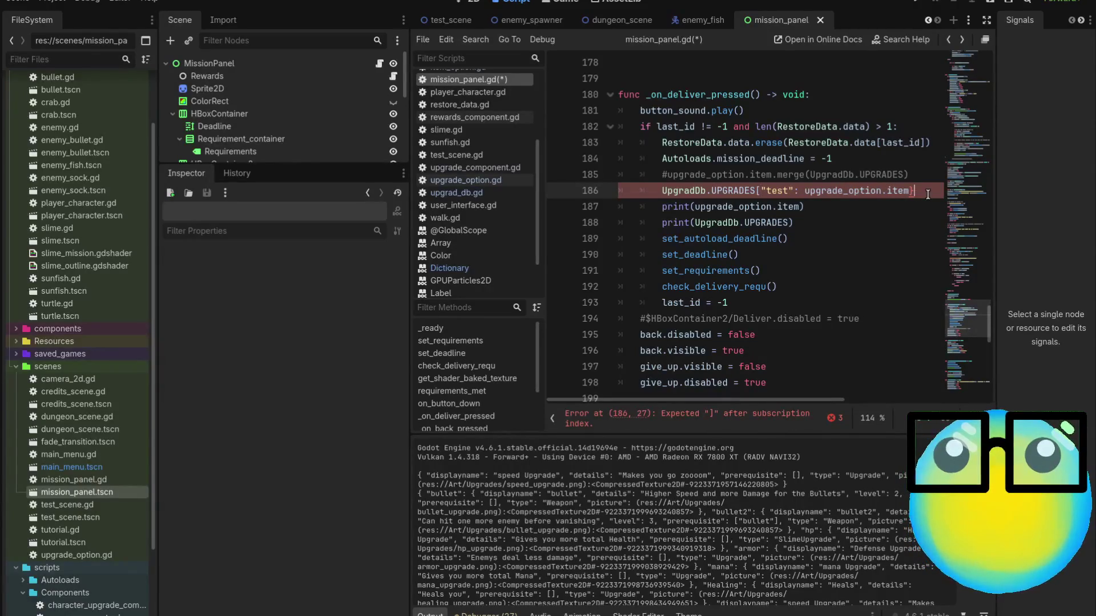
key(BackSpace)
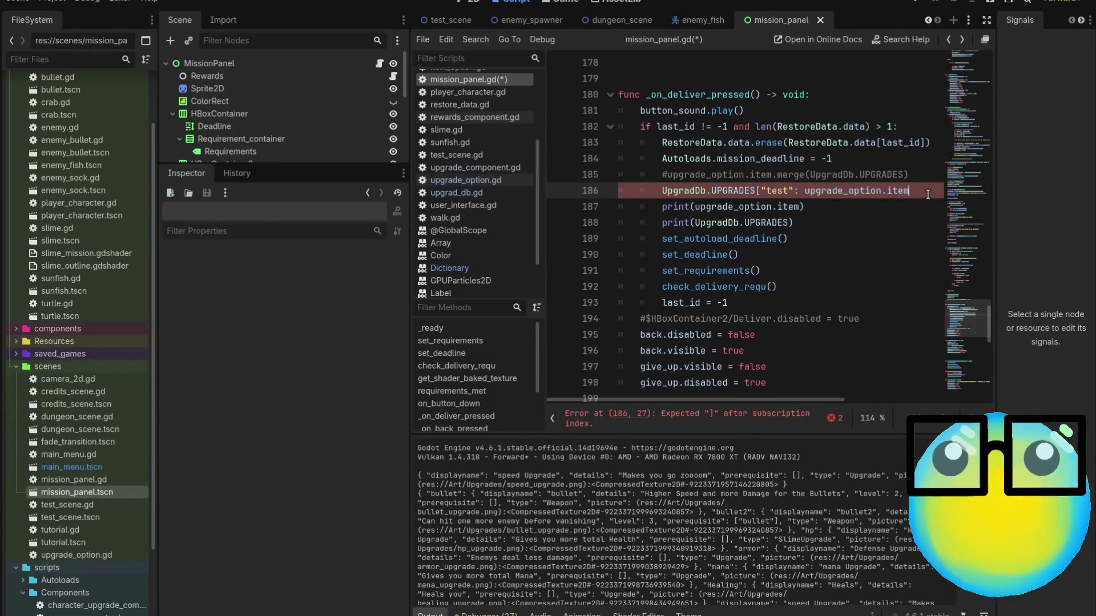
text(])
Change the colon after "test" to a comma, then reopen the Dictionary class reference.
click(865, 253)
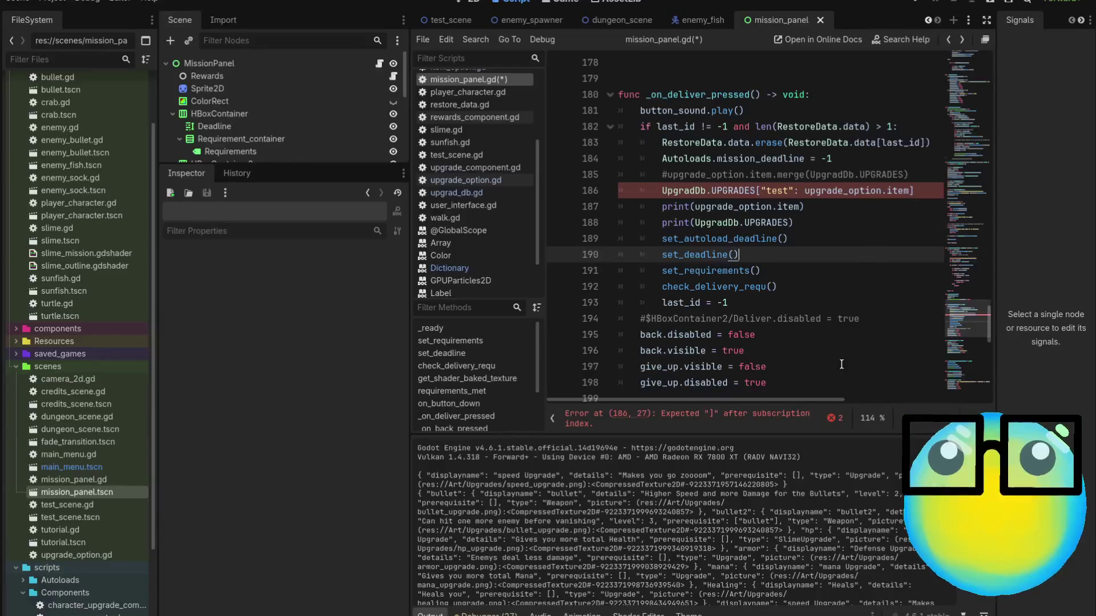
click(799, 190)
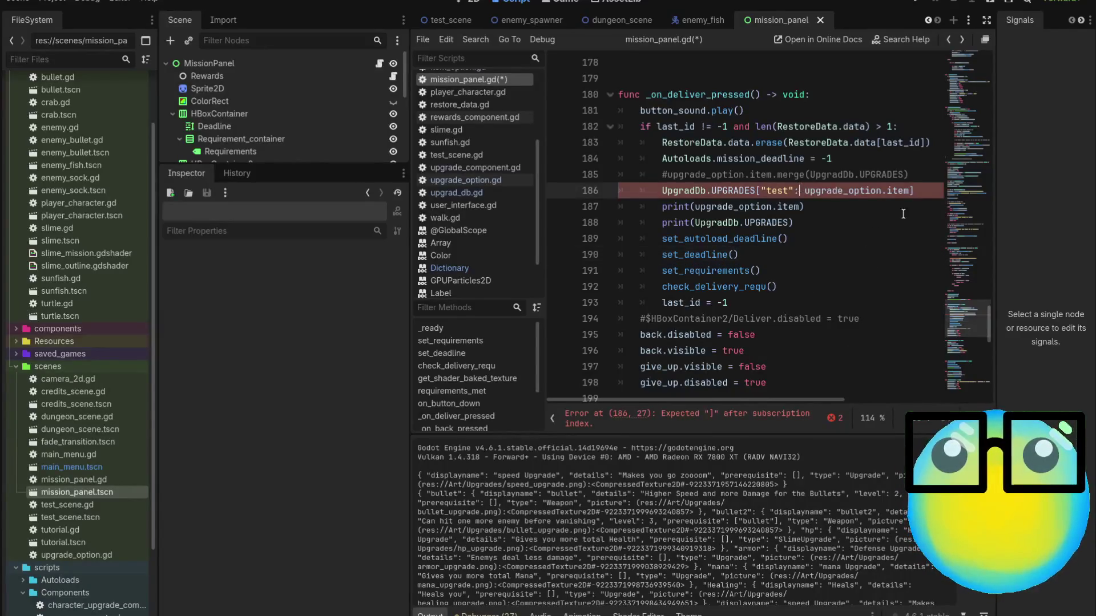
key(Delete)
text(,)
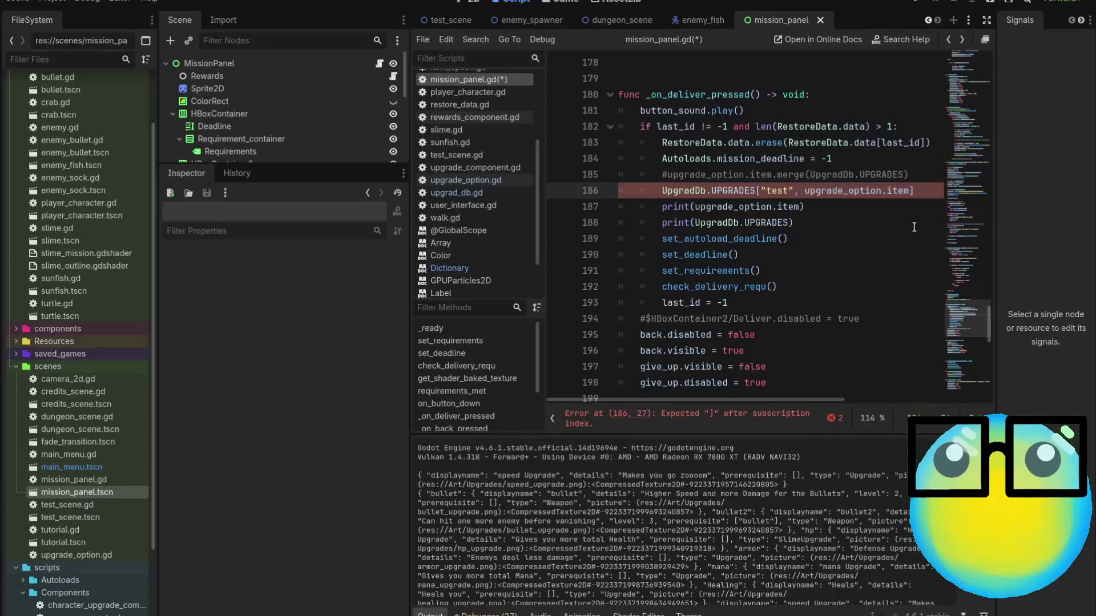
click(913, 227)
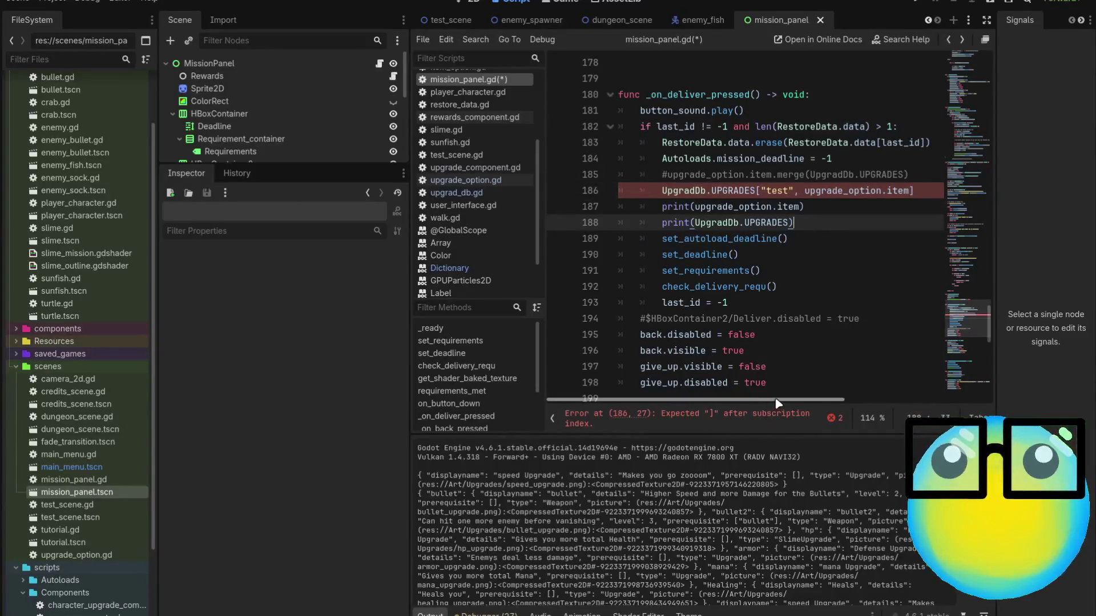
mouse_move(776, 404)
mouse_down()
mouse_move(823, 404)
mouse_move(802, 404)
mouse_up()
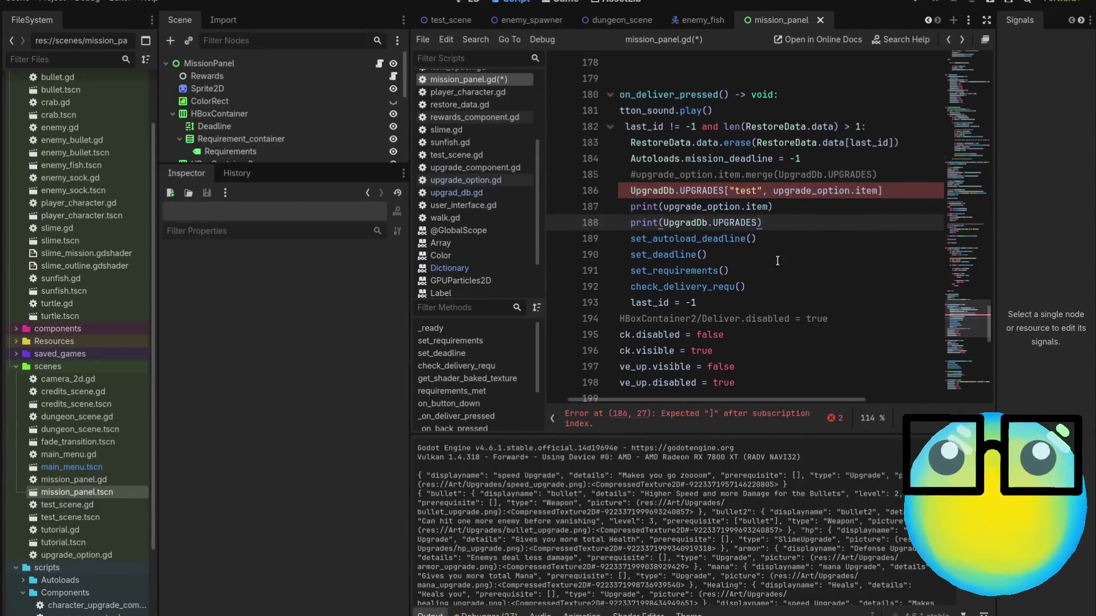
click(766, 193)
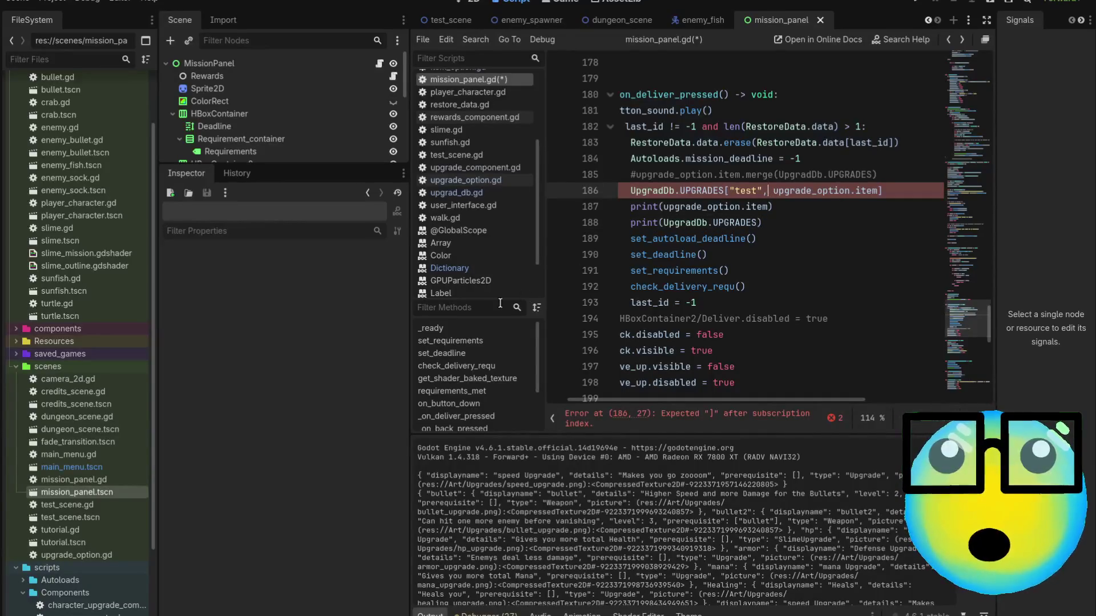
click(485, 270)
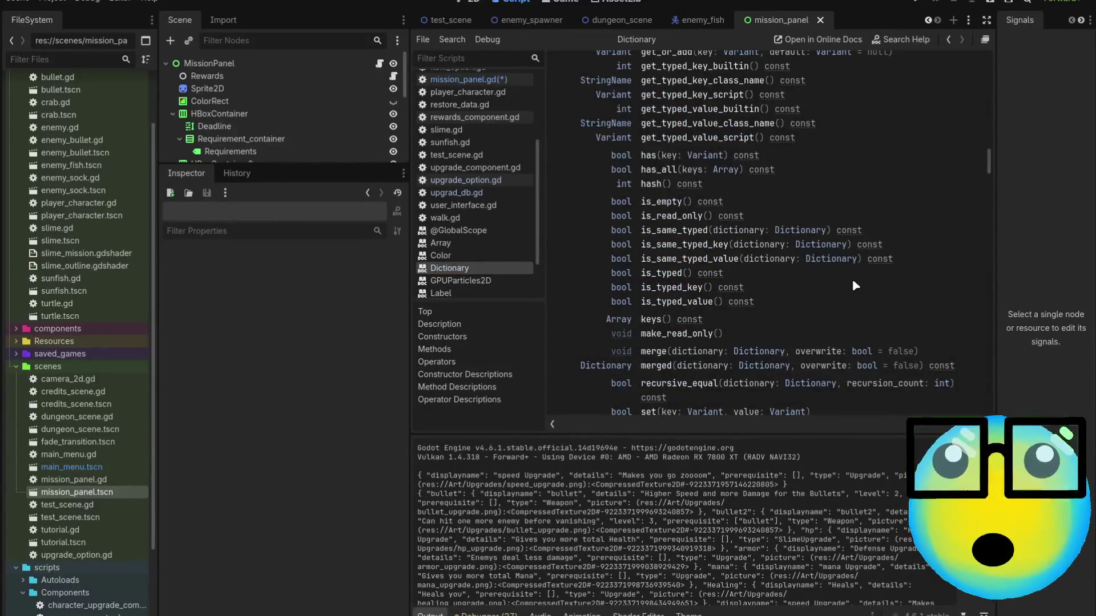
Scroll the Dictionary reference back to its Methods section, then return to mission_panel.gd's line 186 error.
scroll(853, 282, down, 3)
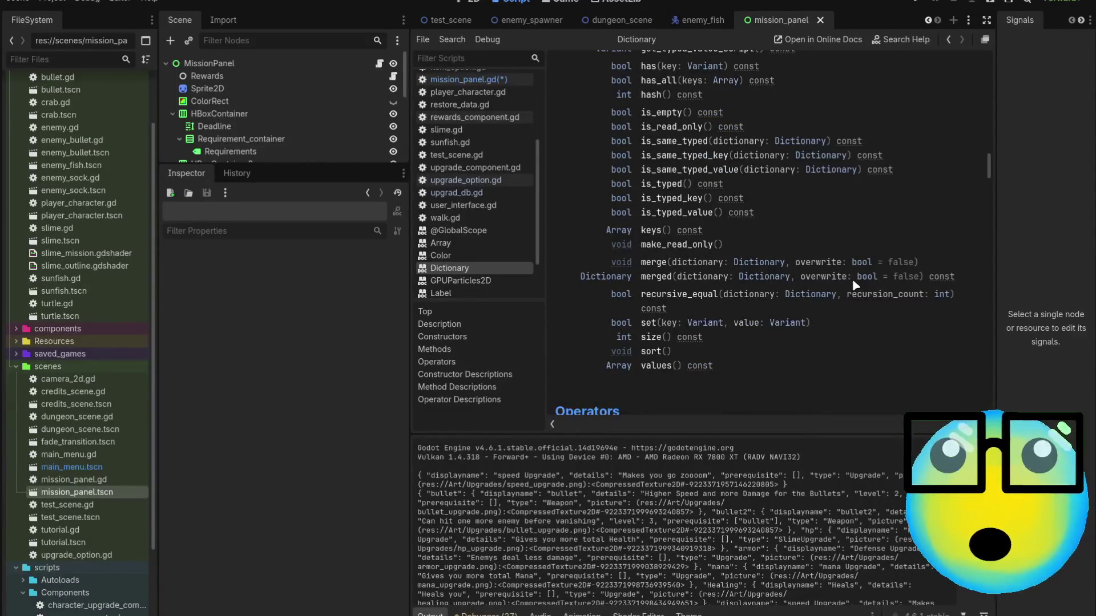
scroll(852, 283, up, 9)
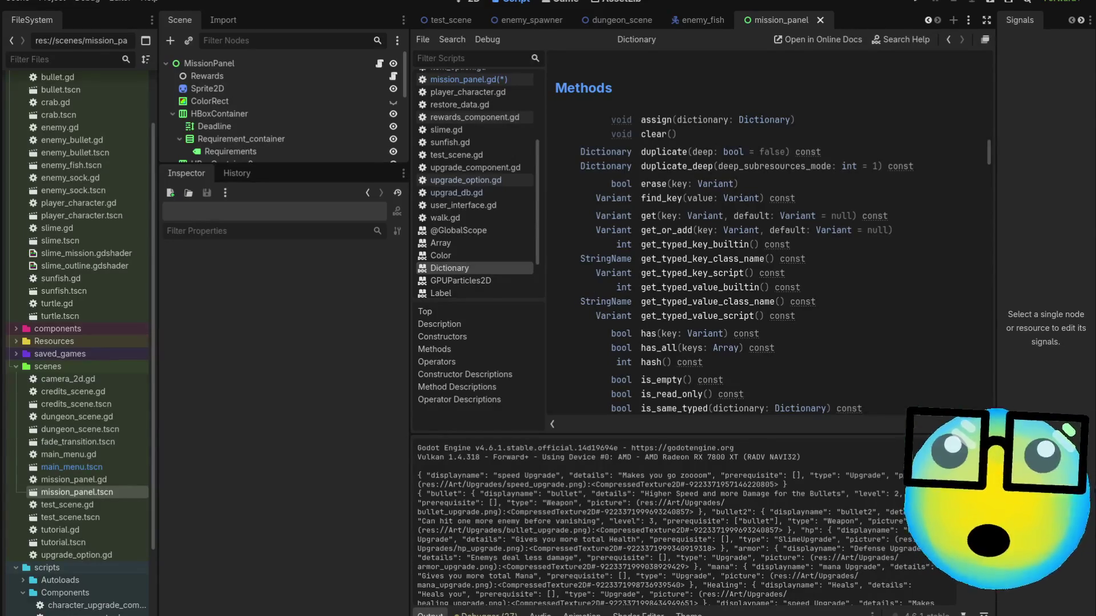
click(476, 80)
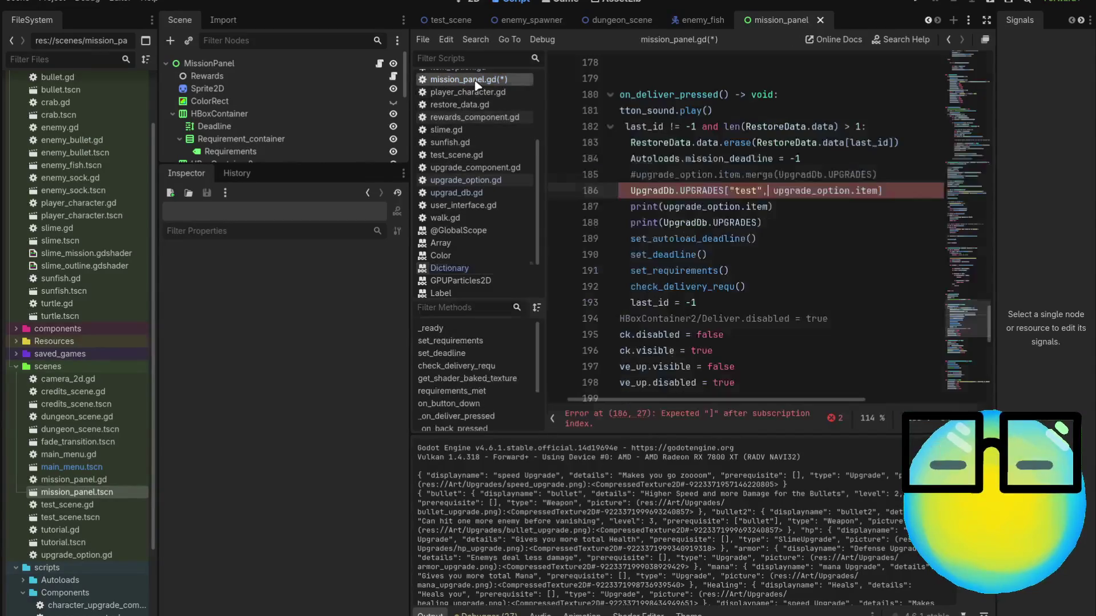
Rewrite line 186 as UPGRADES[upgrade_option.item["name"]] = upgrade_option.item, save, and run the game.
drag(883, 191, 729, 192)
key(BackSpace)
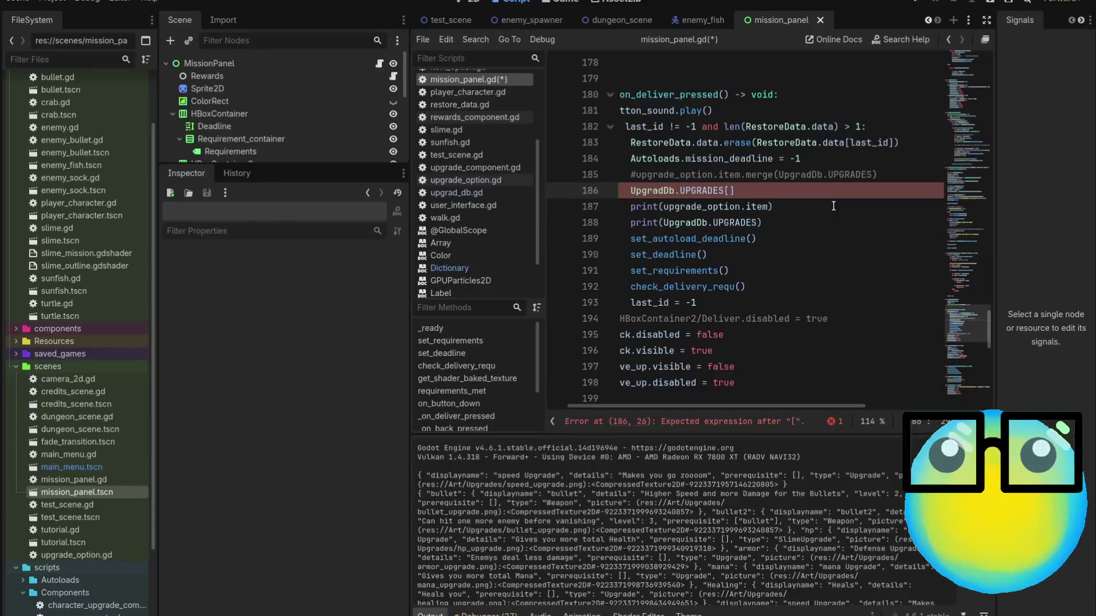
text(=upg)
key(Return)
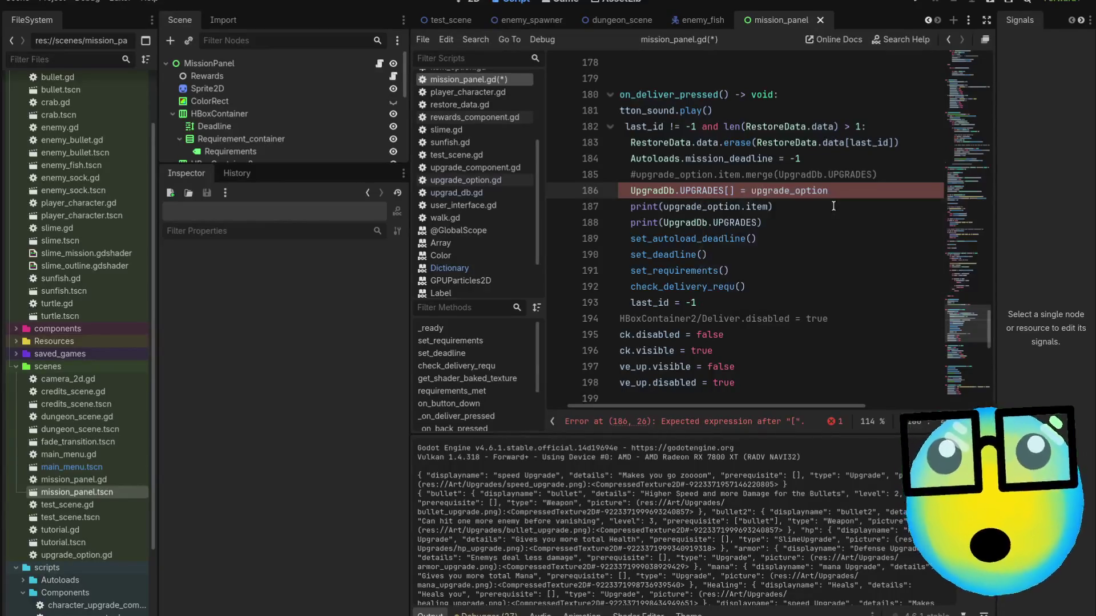
text(.item)
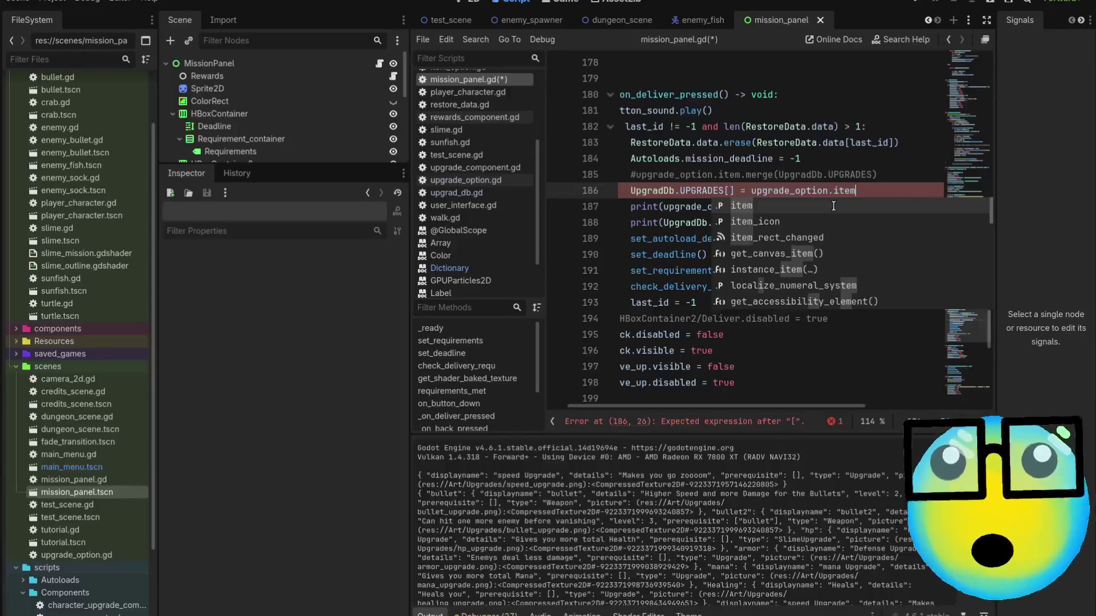
click(730, 191)
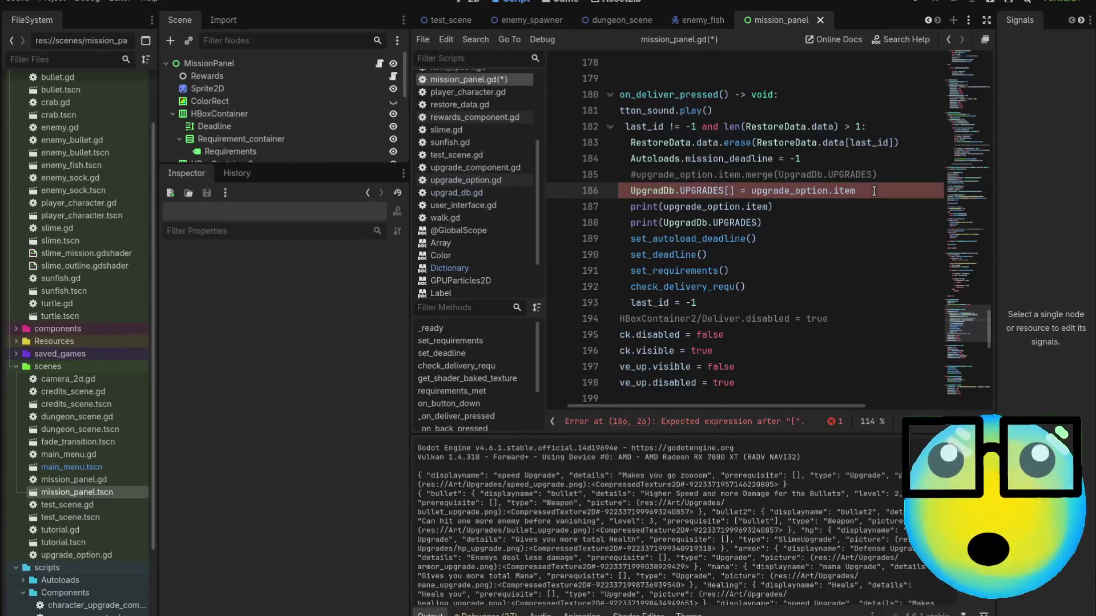
text(u)
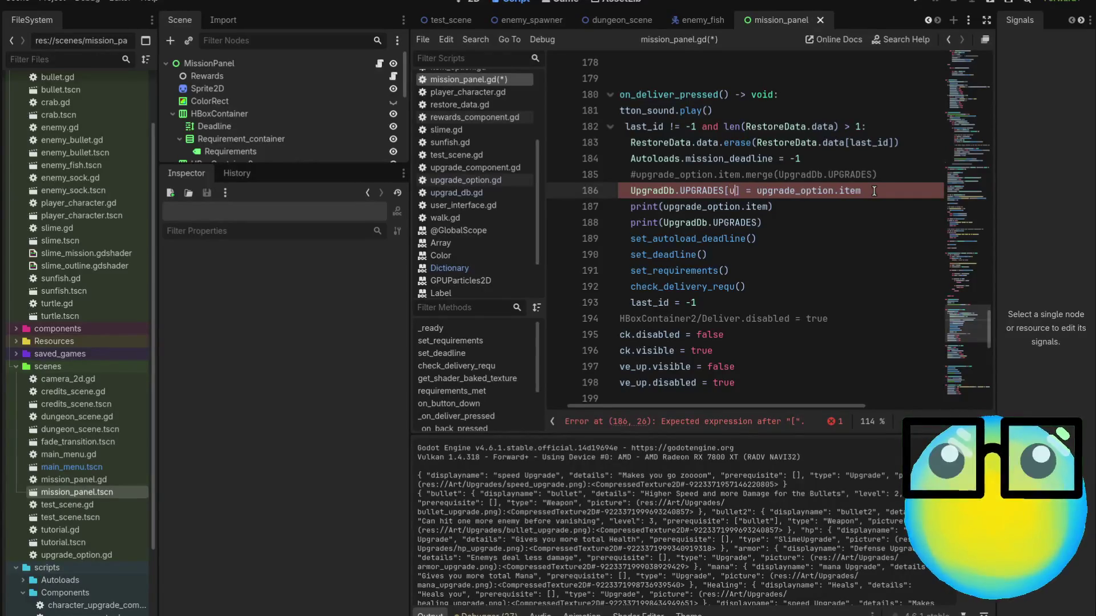
key(Return)
text(.item)
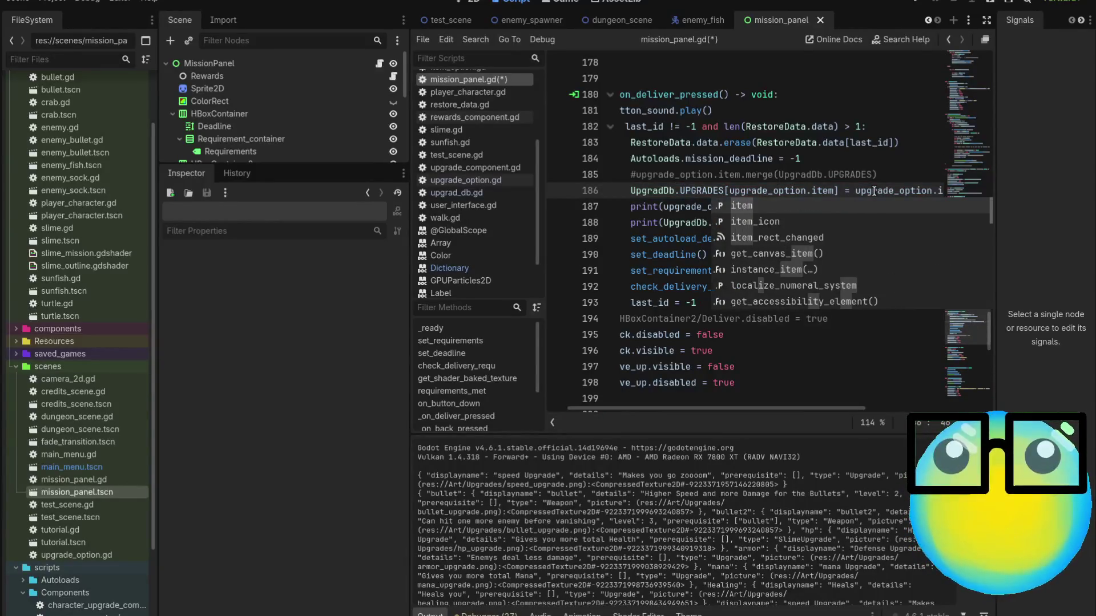
text([)
text("n)
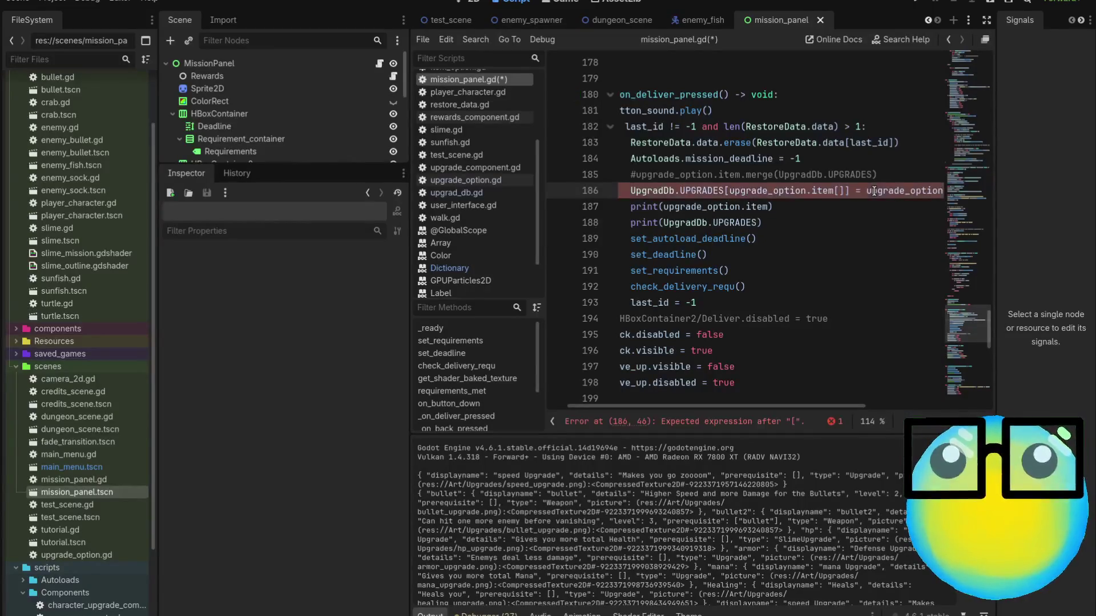
text(ame)
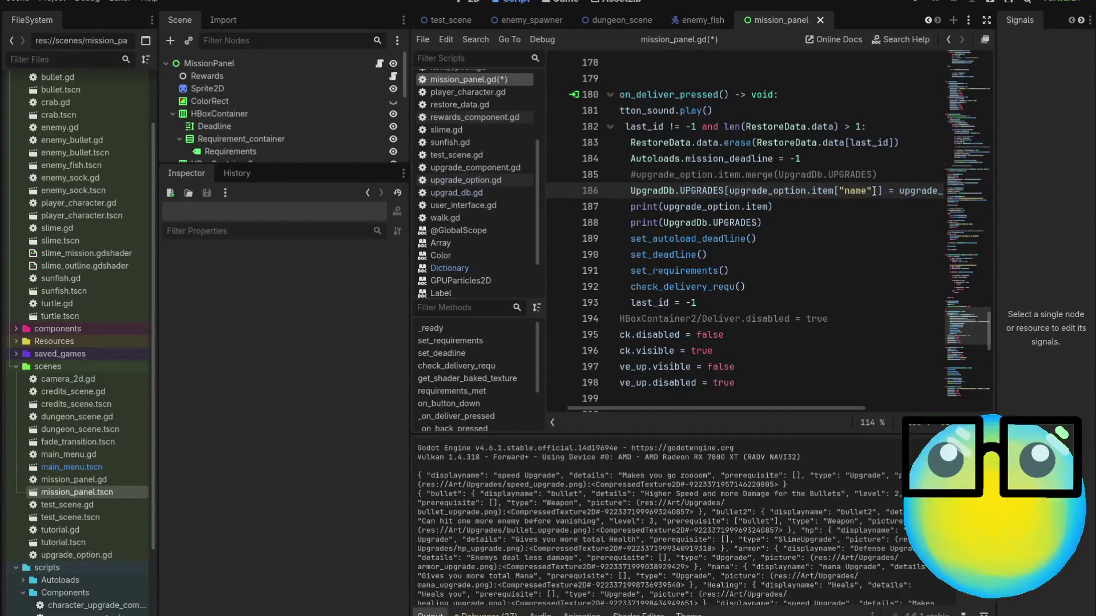
key(ctrl+s)
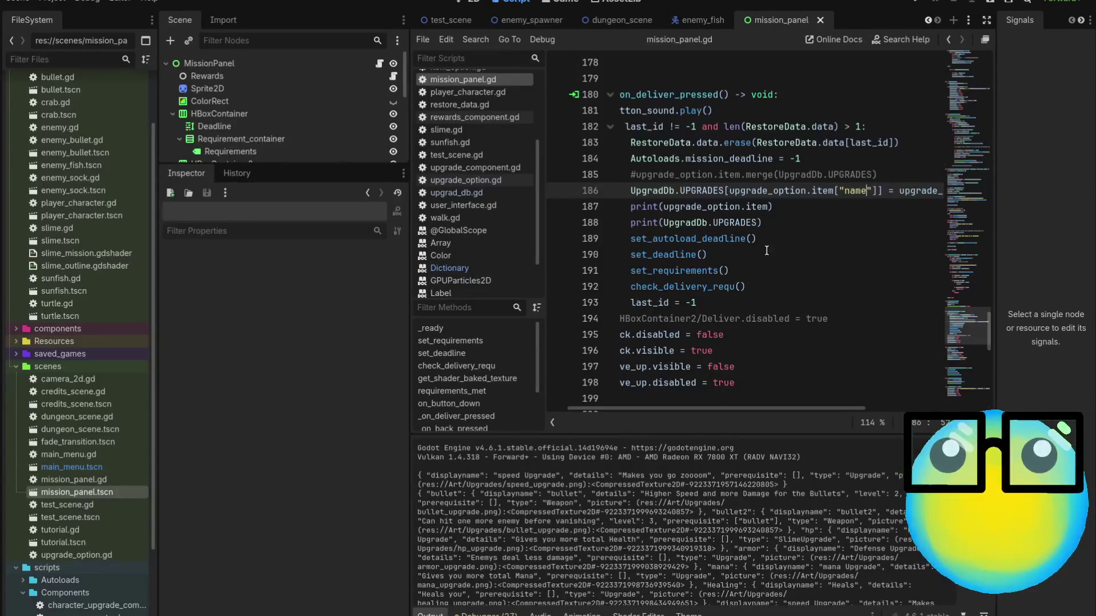
key(F5)
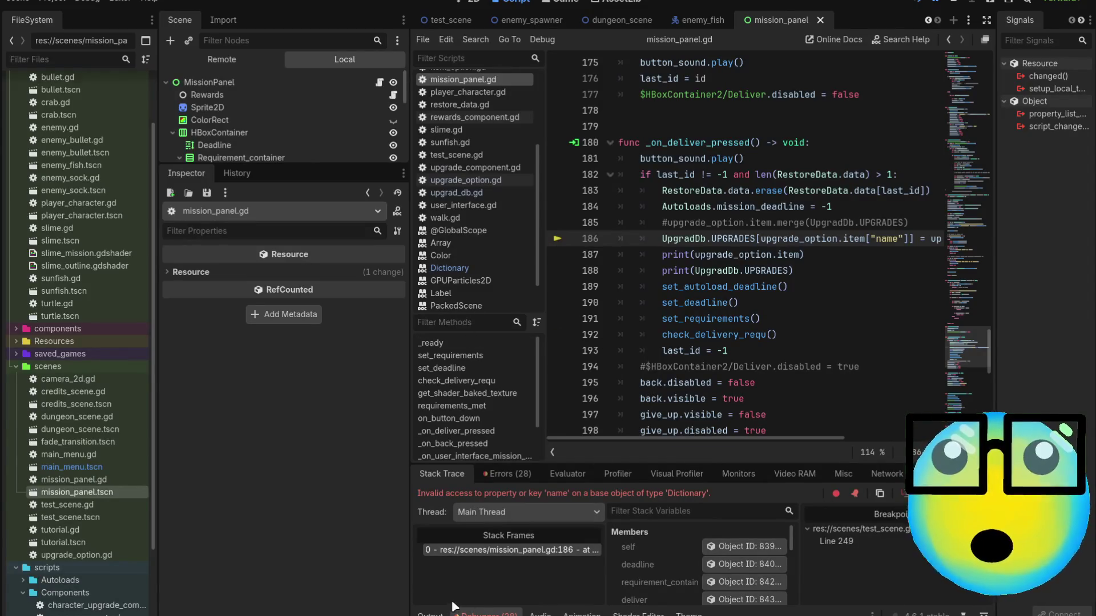
Enlarge the debugger and inspect the running rewards object after the invalid 'name' key error.
scroll(687, 557, down, 4)
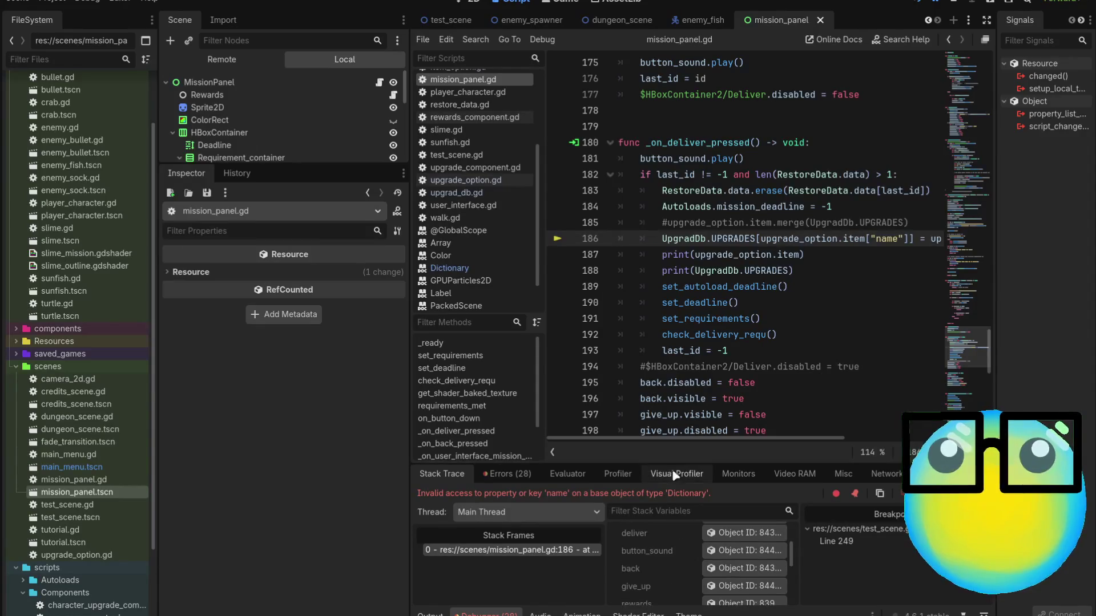
mouse_move(717, 463)
mouse_down()
mouse_move(705, 276)
mouse_move(707, 295)
mouse_up()
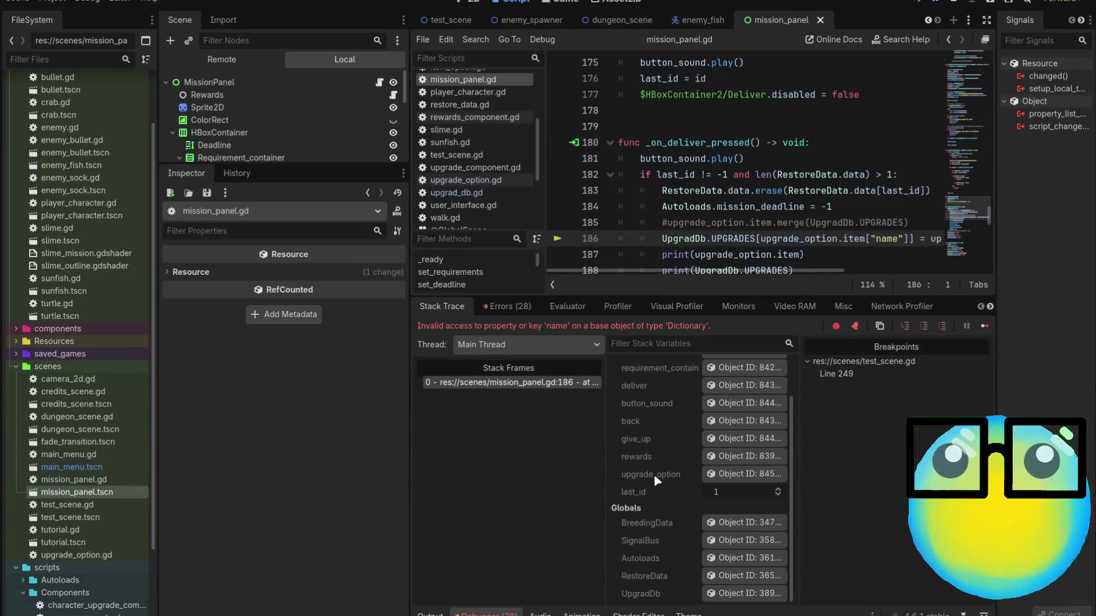
scroll(655, 479, down, 1)
scroll(655, 480, up, 3)
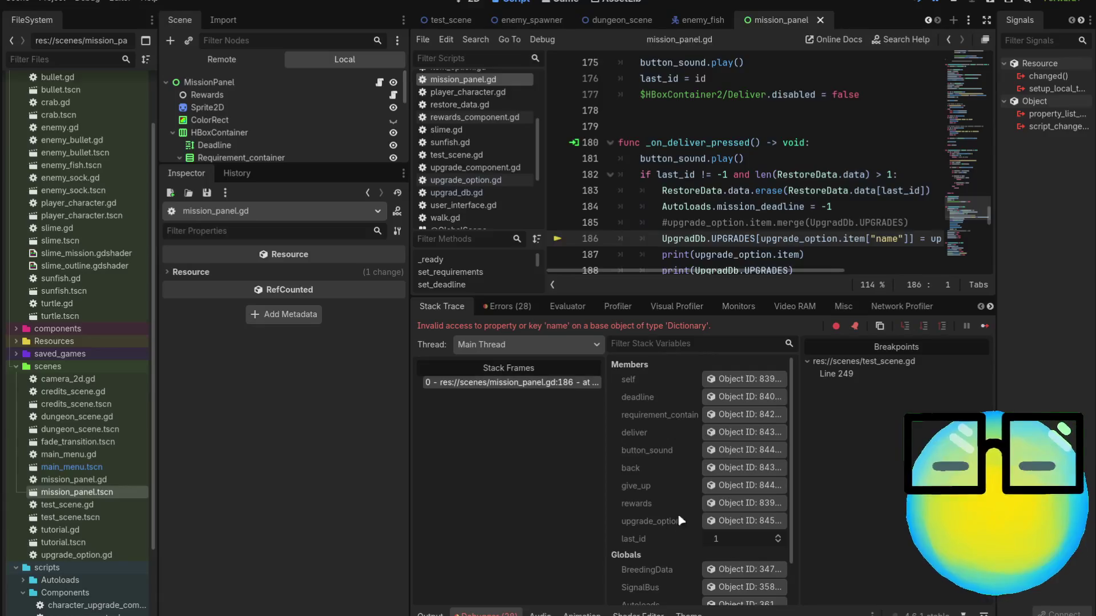
click(712, 506)
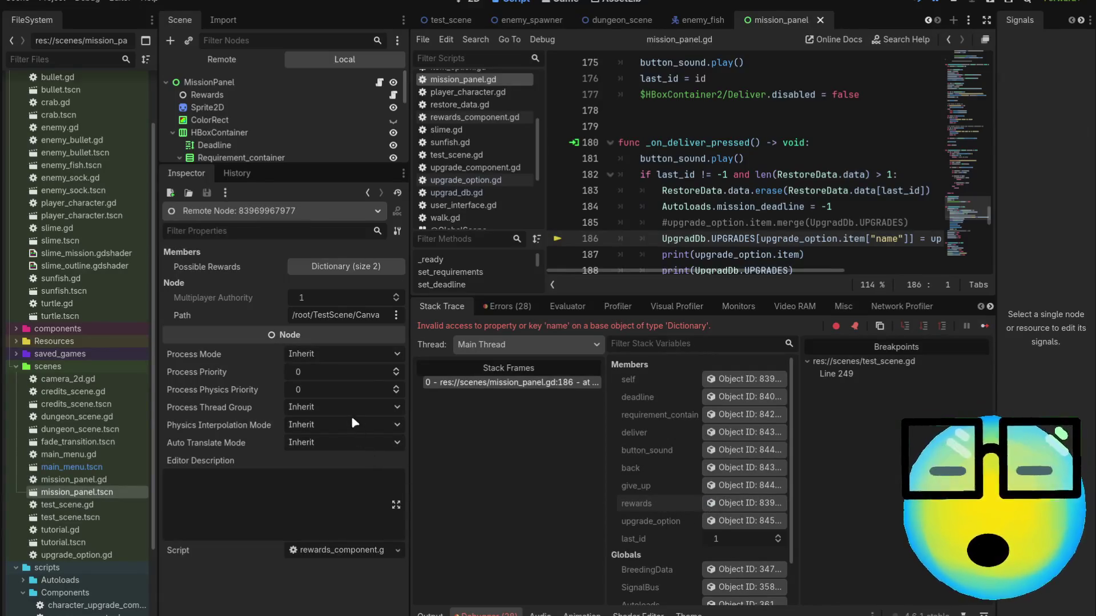
Expand Possible Rewards > MoreBullet to view its displayname key, then open upgrad_db.gd.
click(347, 266)
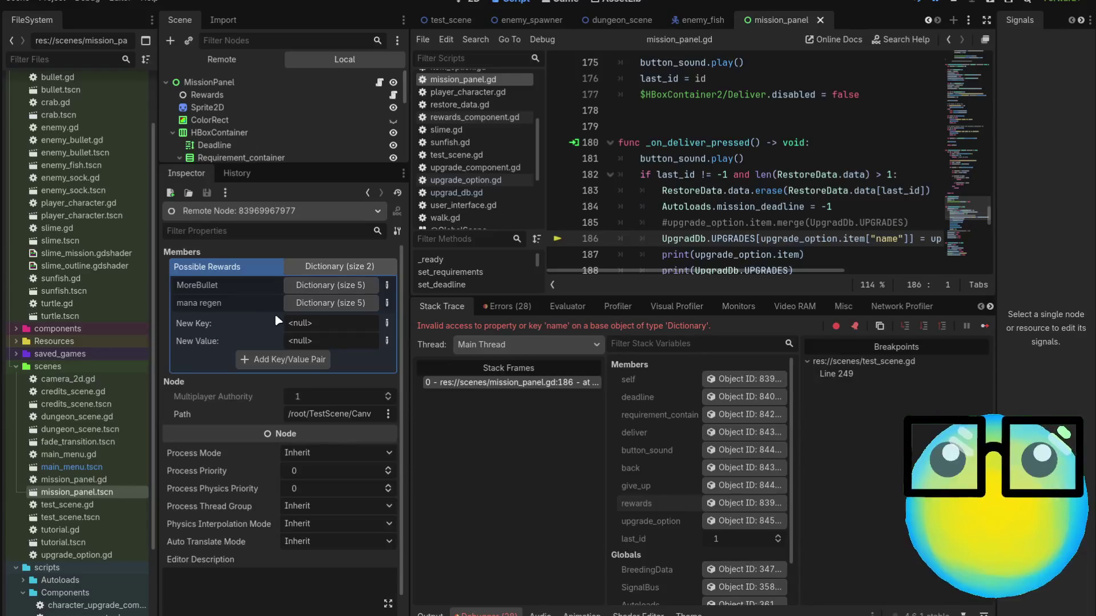
click(324, 285)
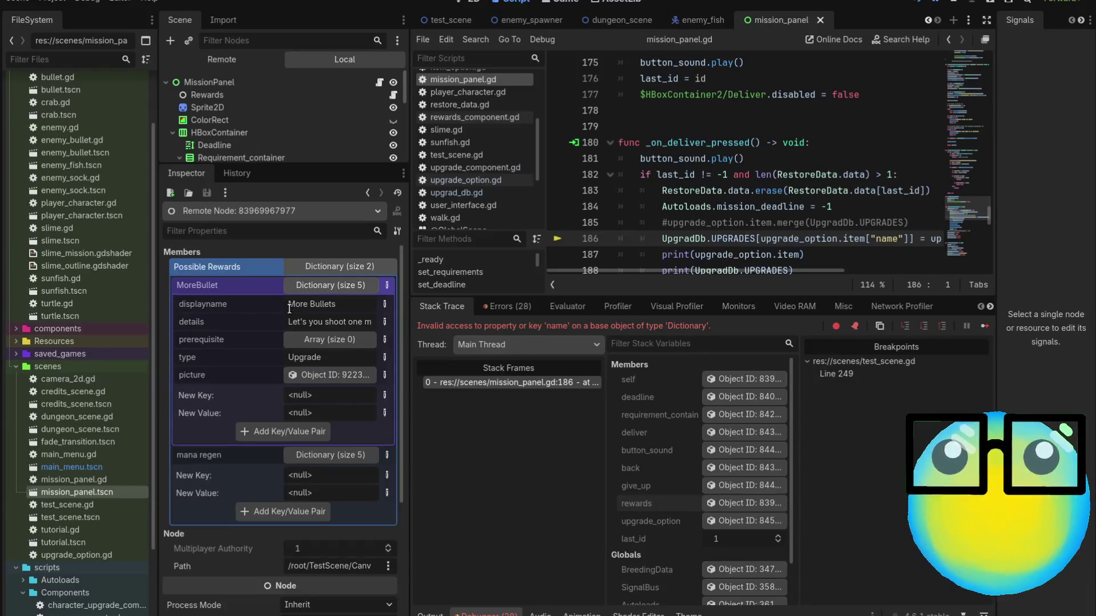
double_click(221, 306)
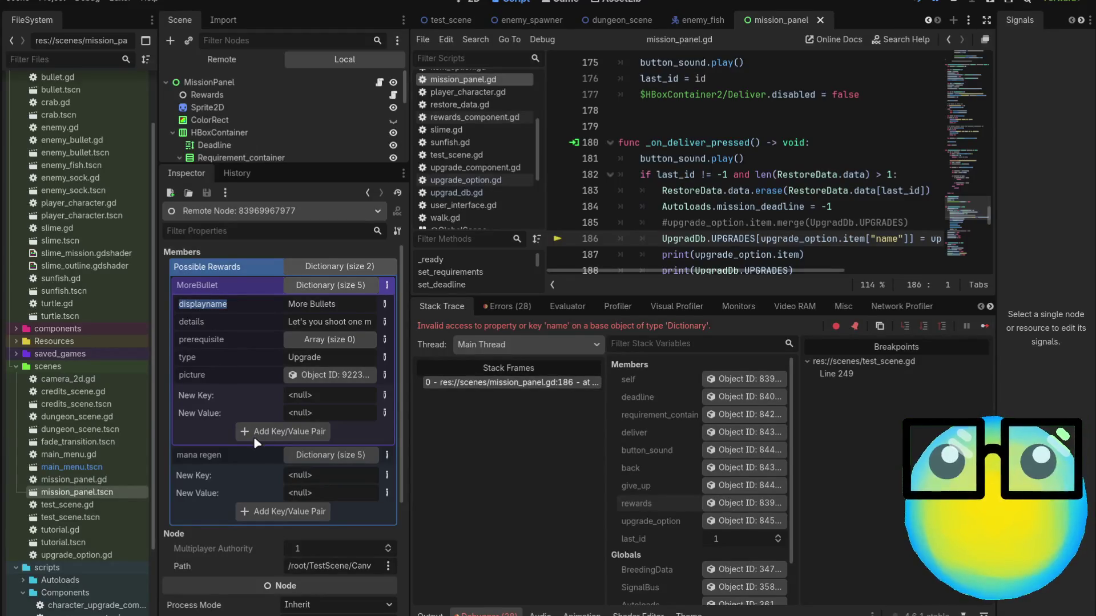
click(199, 305)
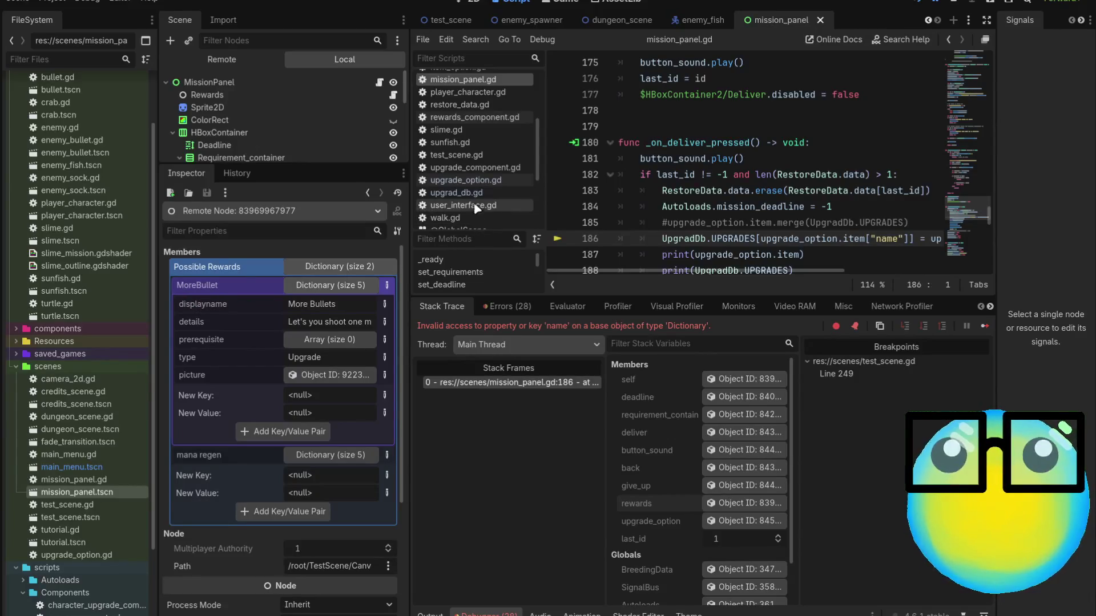
click(457, 192)
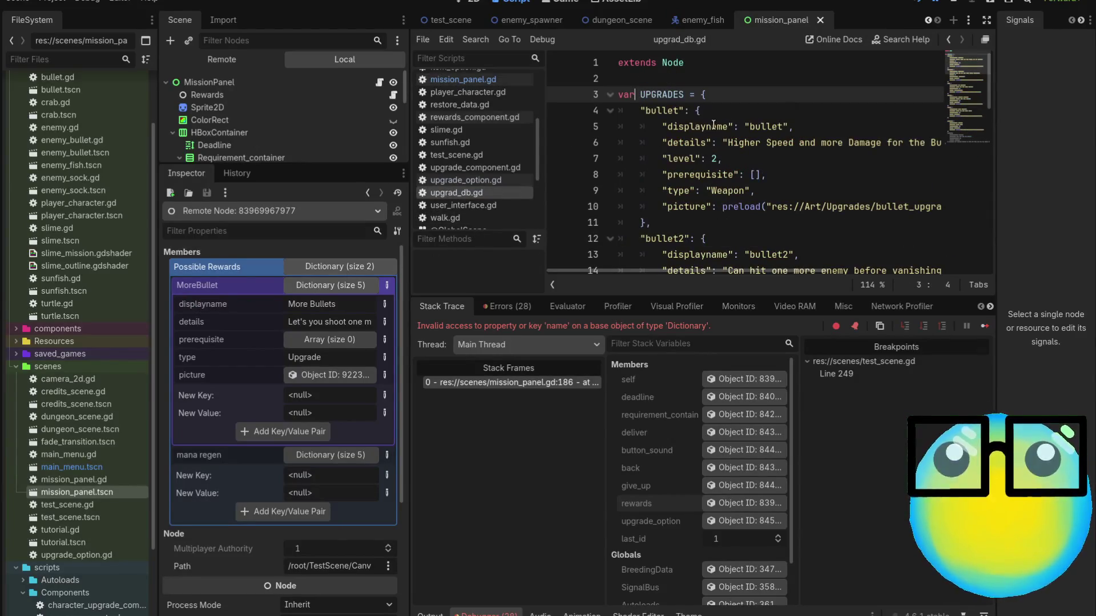
Copy displayname from upgrad_db.gd and paste it over "name" on line 186.
double_click(714, 126)
key(ctrl+c)
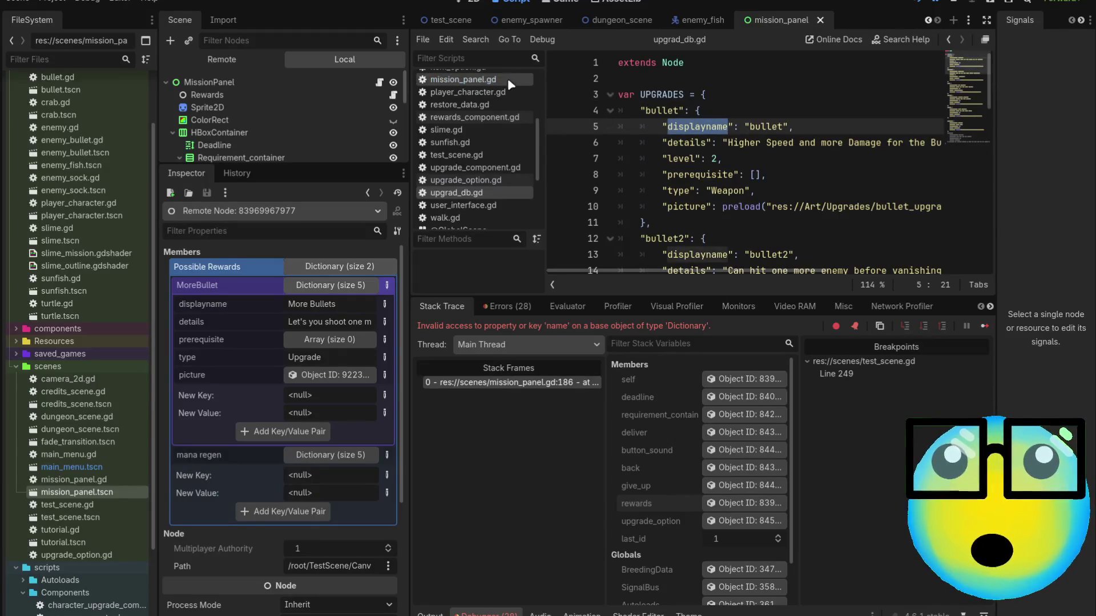
click(502, 79)
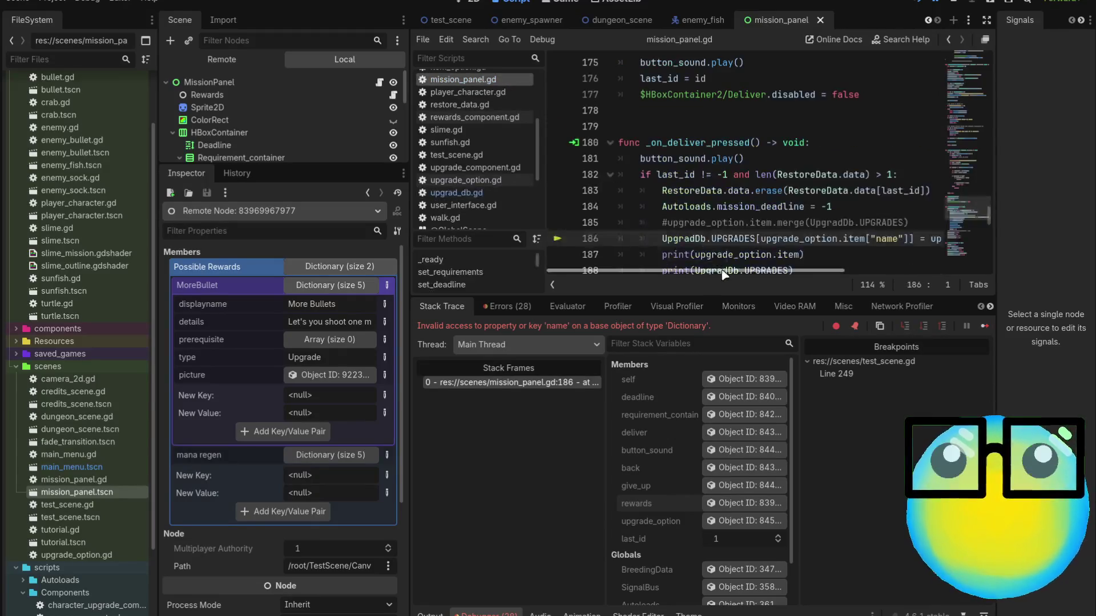
double_click(881, 243)
key(ctrl+v)
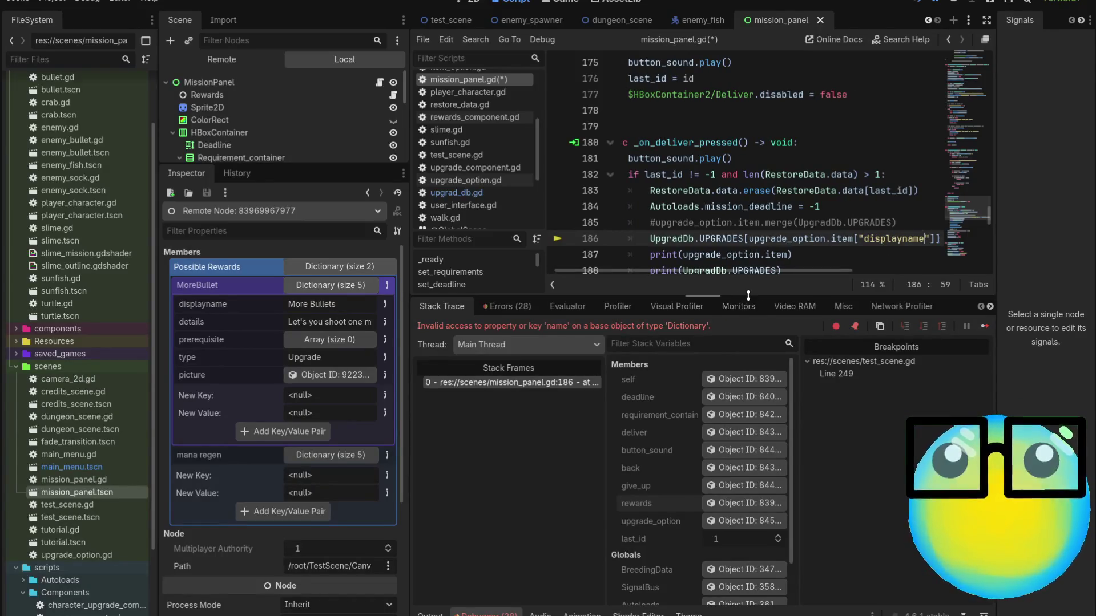
Save mission_panel.gd, stop the running game, and enlarge the Output log.
drag(698, 296, 725, 539)
click(874, 318)
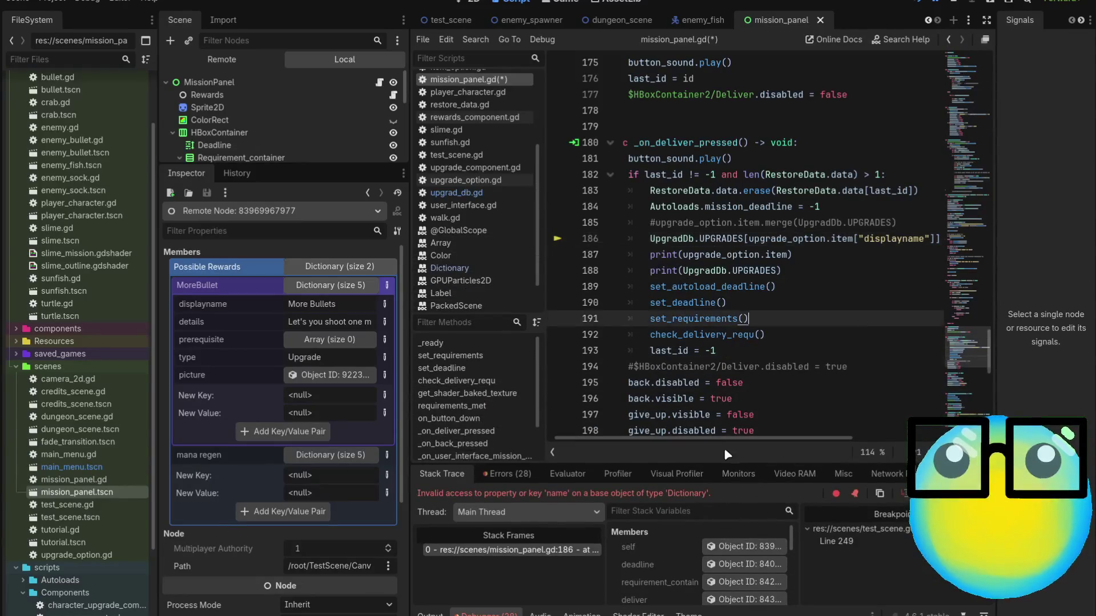
drag(731, 439, 844, 444)
key(ctrl+s)
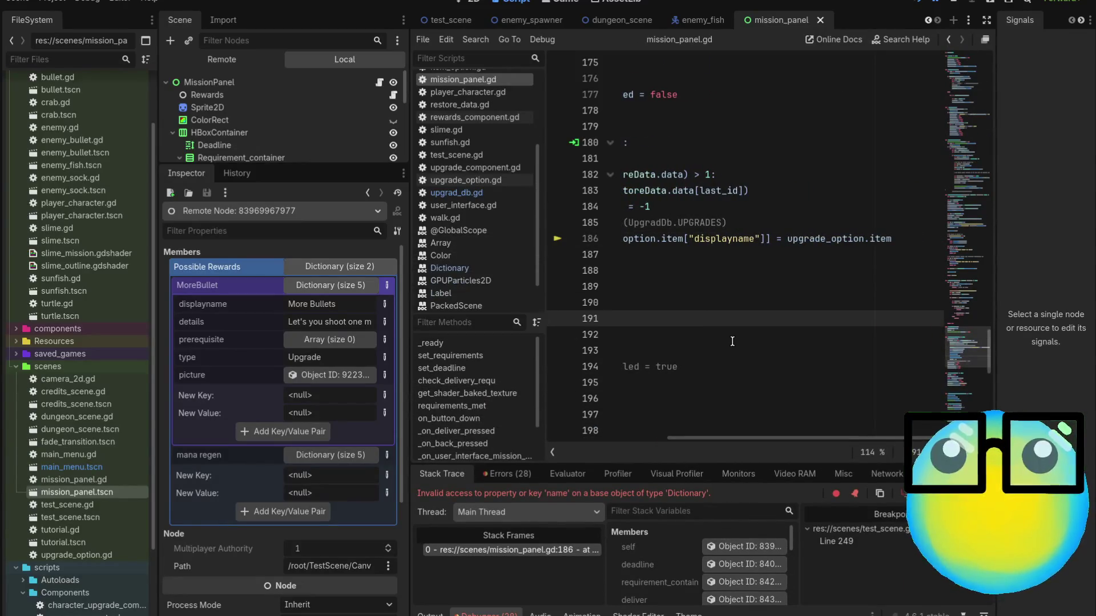
key(F8)
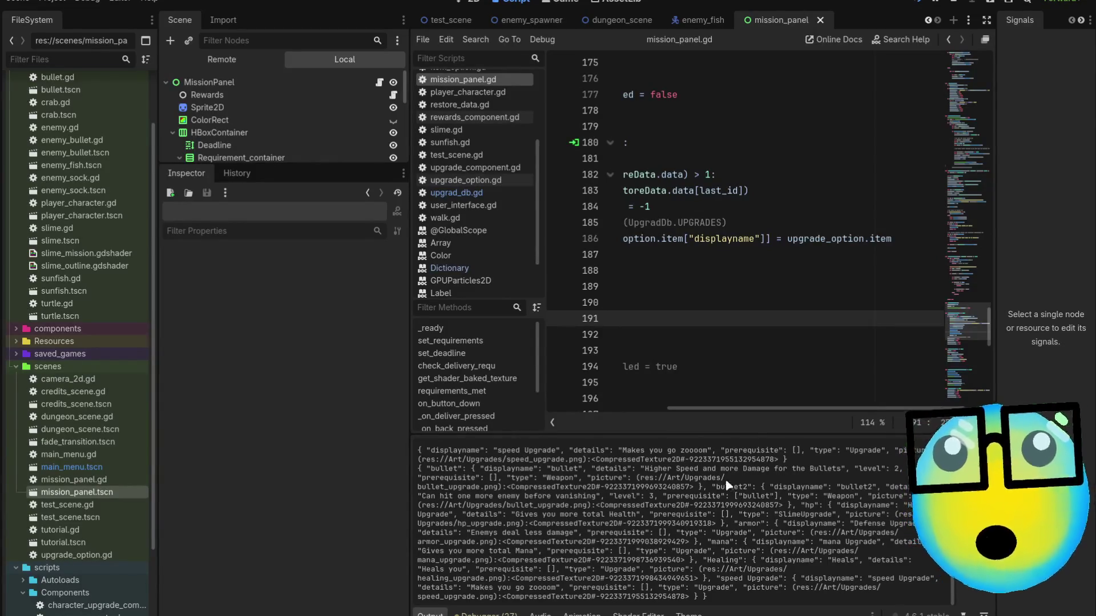
mouse_move(708, 432)
mouse_down()
mouse_move(707, 154)
mouse_move(707, 171)
mouse_up()
drag(437, 231, 668, 227)
Inspect the live UpgradDb Upgrades dictionary, now size 7 with speed Upgrade, then enlarge the code editor.
click(740, 295)
drag(715, 355, 786, 364)
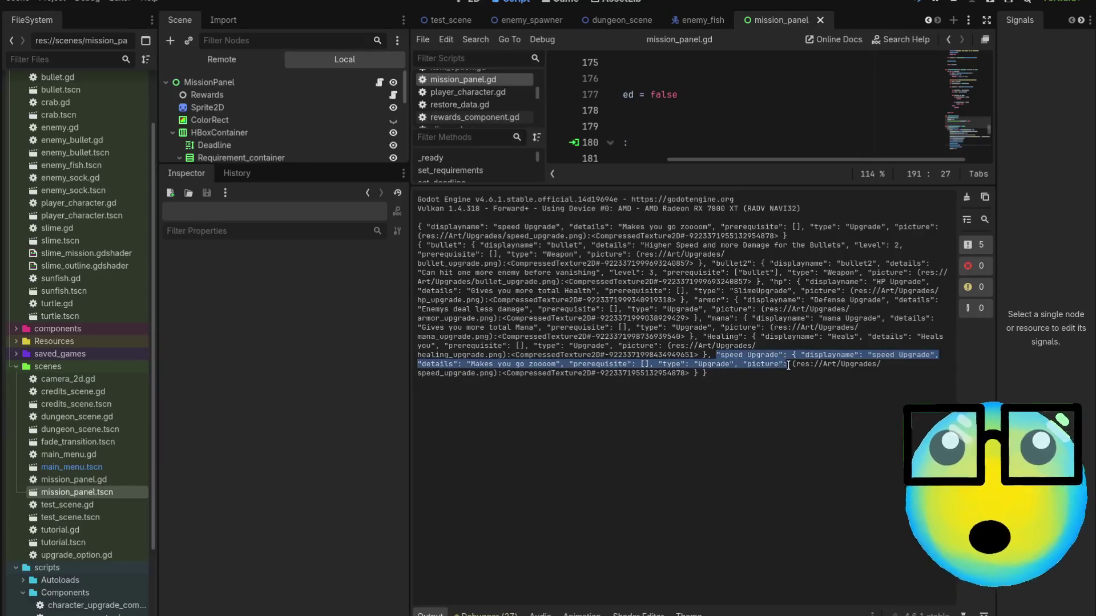
click(217, 59)
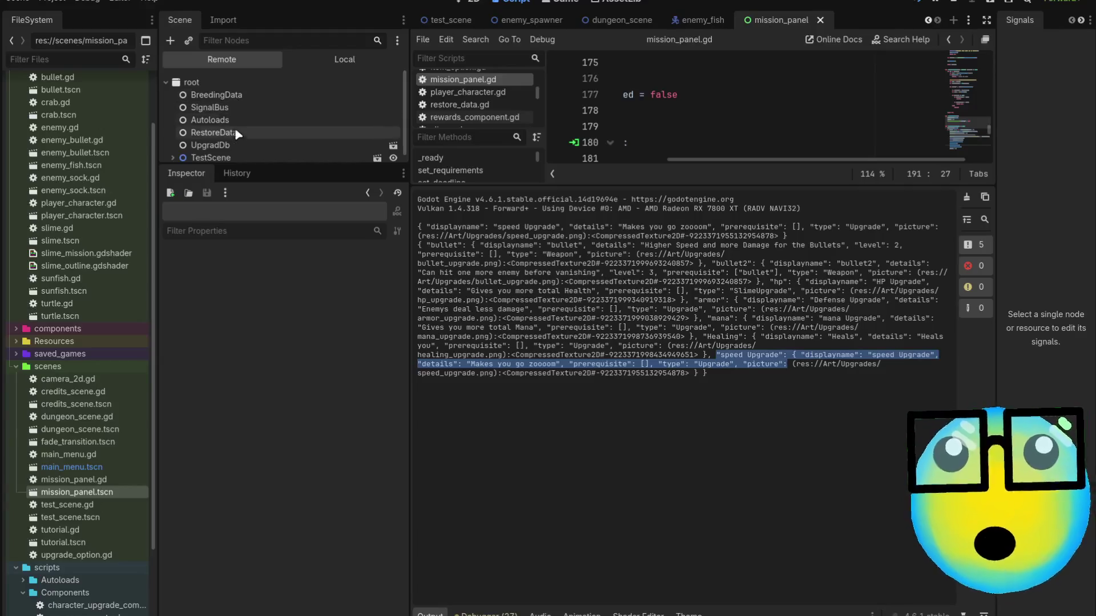
click(239, 133)
click(240, 146)
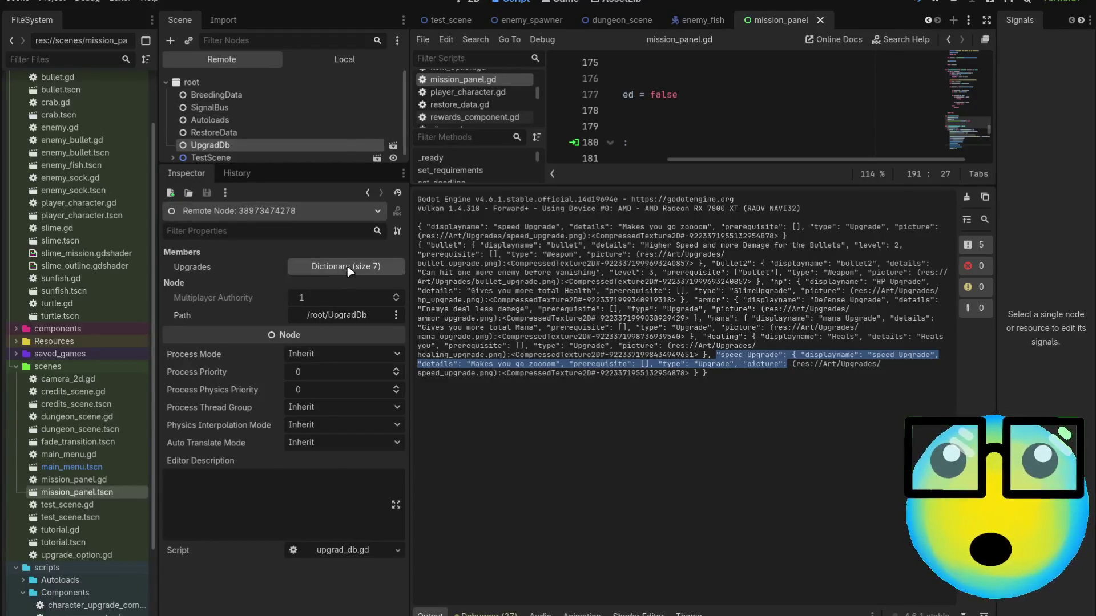
click(319, 267)
click(317, 392)
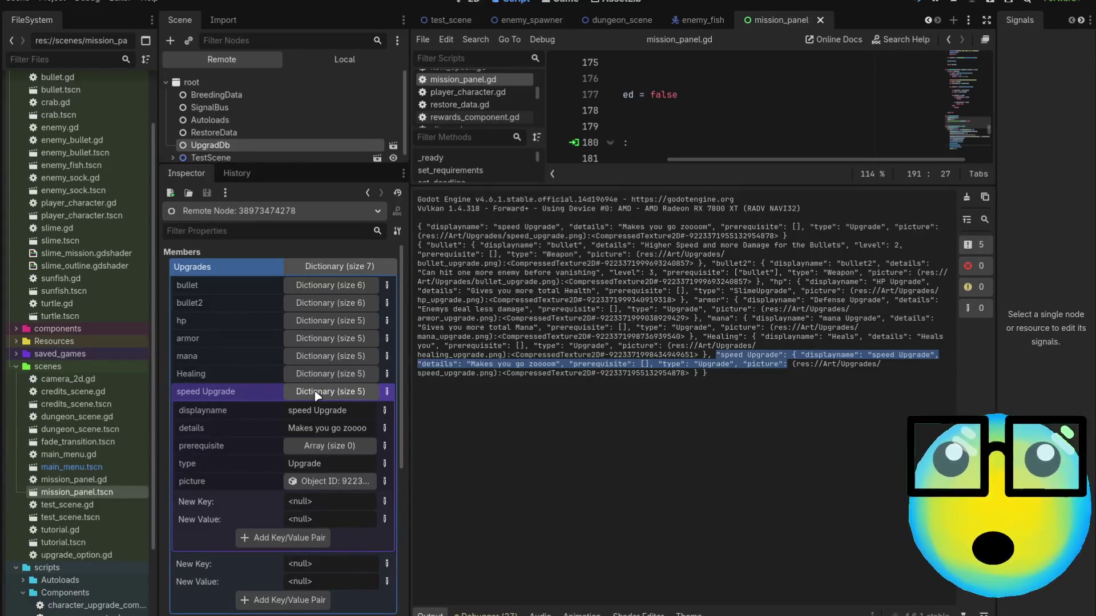
click(315, 393)
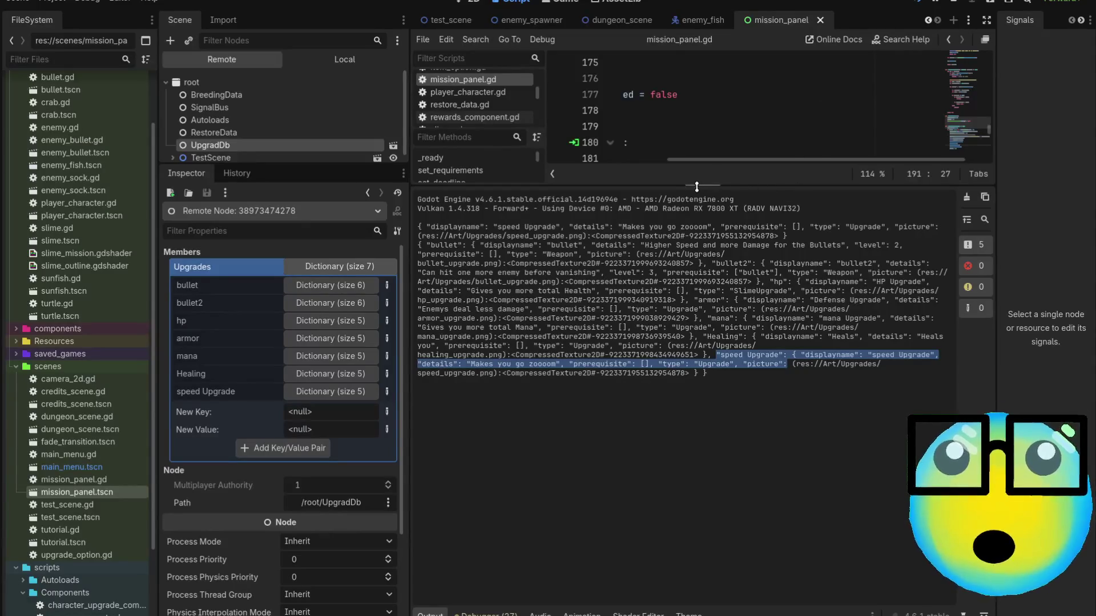
mouse_move(714, 182)
mouse_down()
mouse_move(705, 458)
mouse_move(696, 329)
mouse_up()
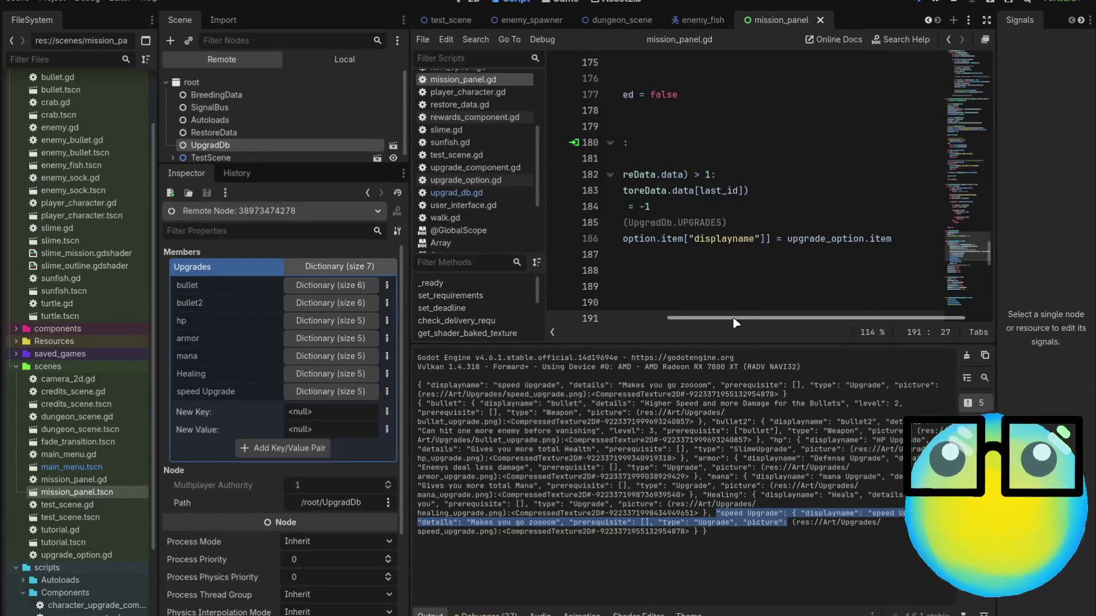
Delete line 185 '#upgrade_option.item.merge...' from the deliver handler and save the script.
drag(736, 318, 638, 317)
drag(912, 223, 616, 224)
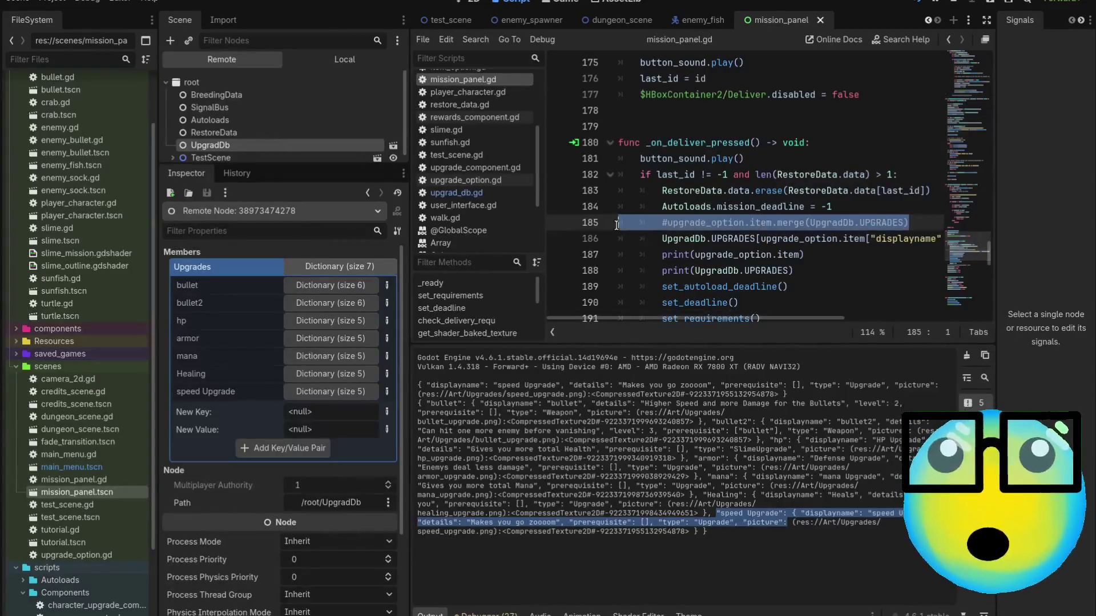
key(BackSpace)
key(BackSpace)
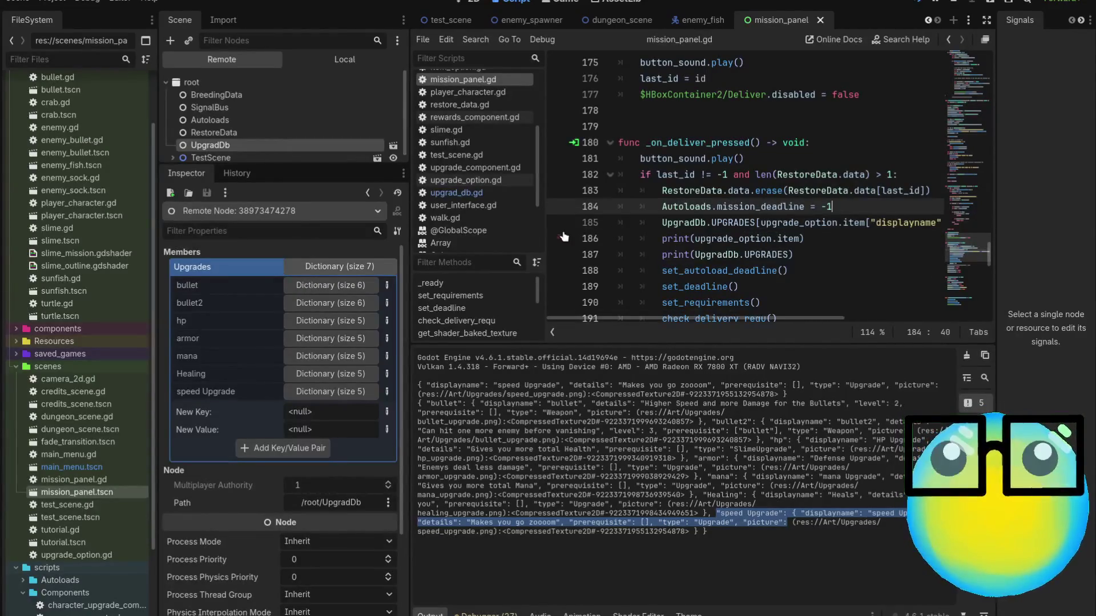
mouse_move(713, 318)
mouse_down()
mouse_move(783, 323)
mouse_move(713, 320)
mouse_up()
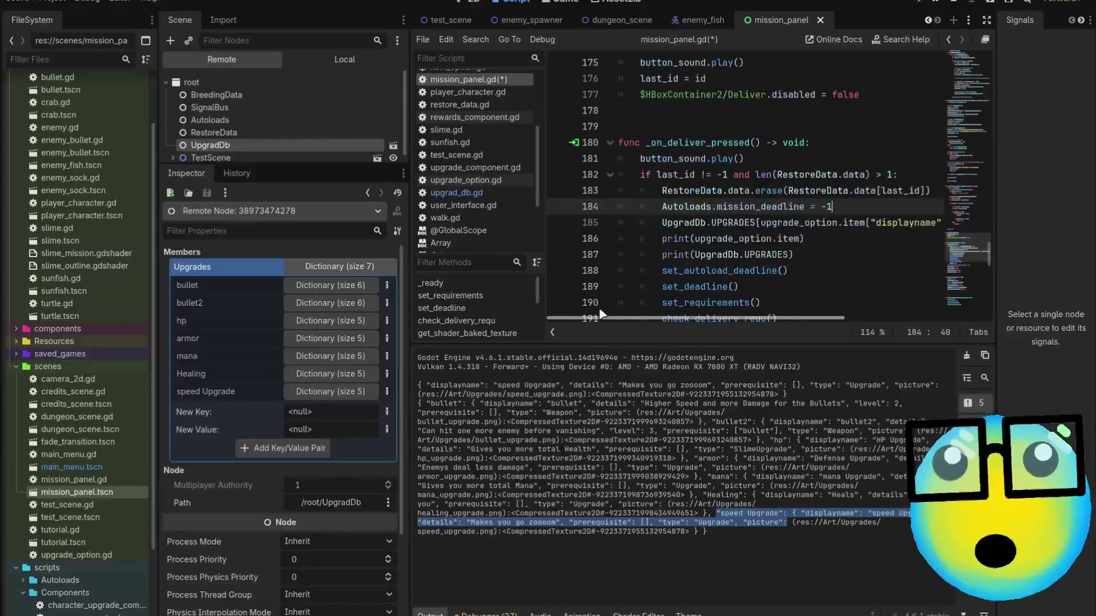
key(ctrl+s)
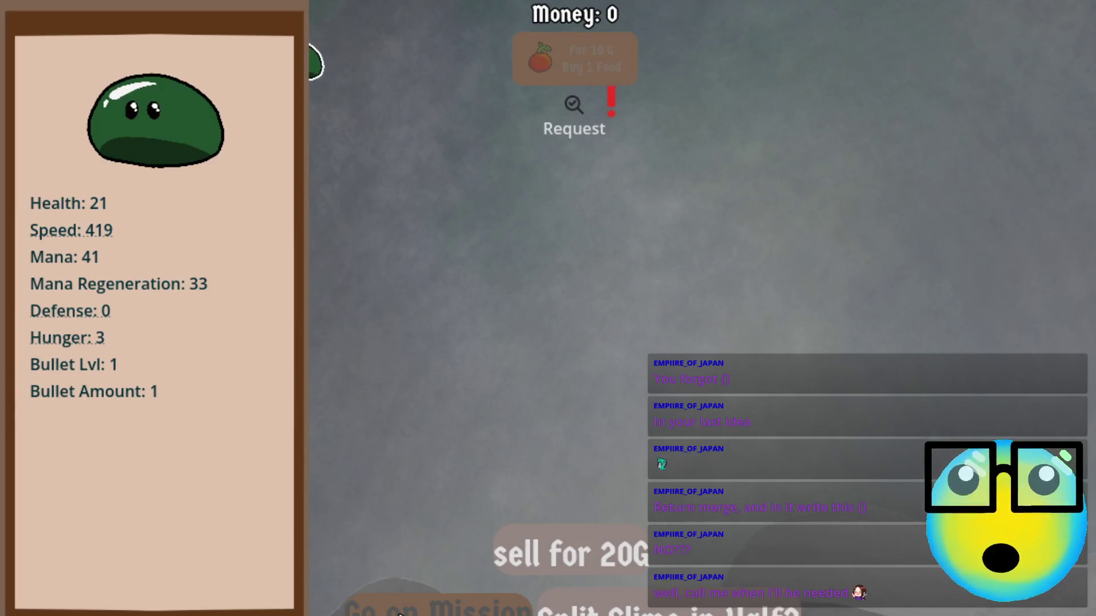
Send the slime on a mission, taking Speed Upgrade at level 2 and Mana Upgrade at level 3.
click(398, 612)
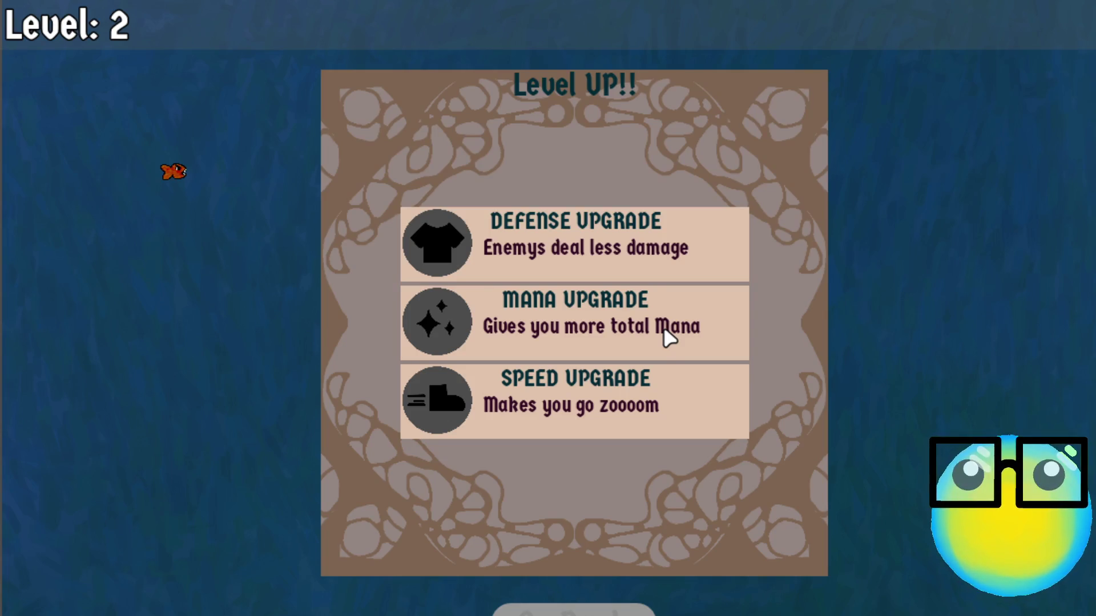
click(614, 382)
key(a)
key(w)
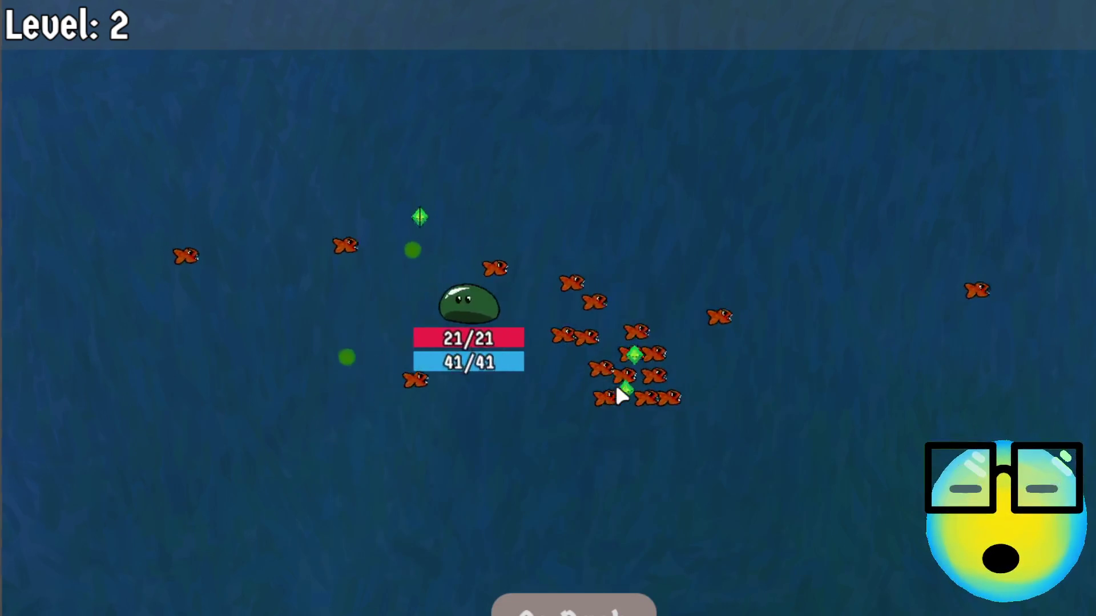
key(s)
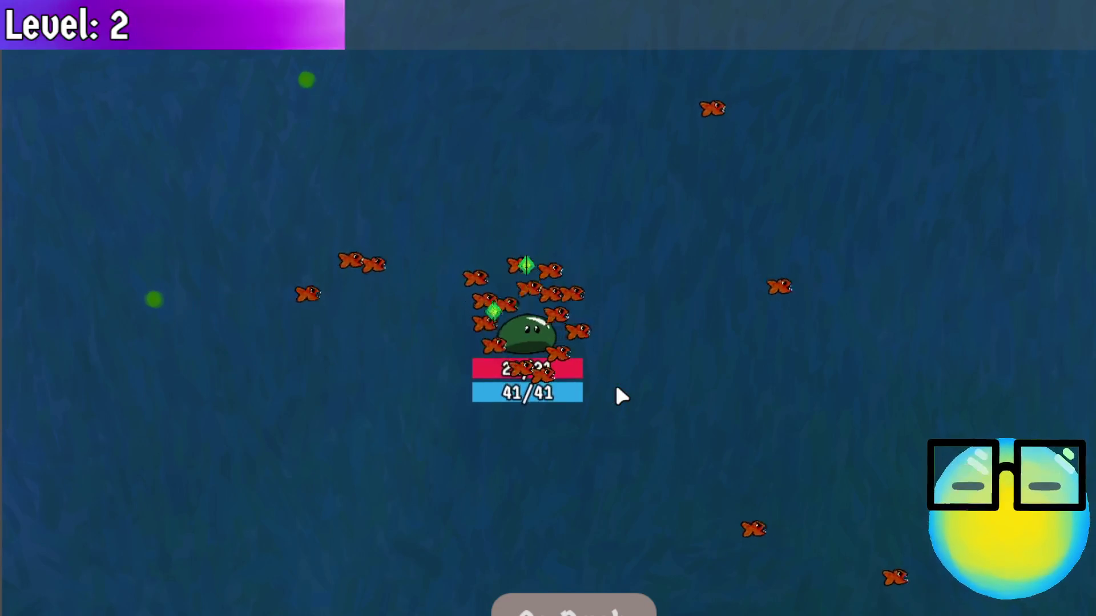
key(d)
key(w)
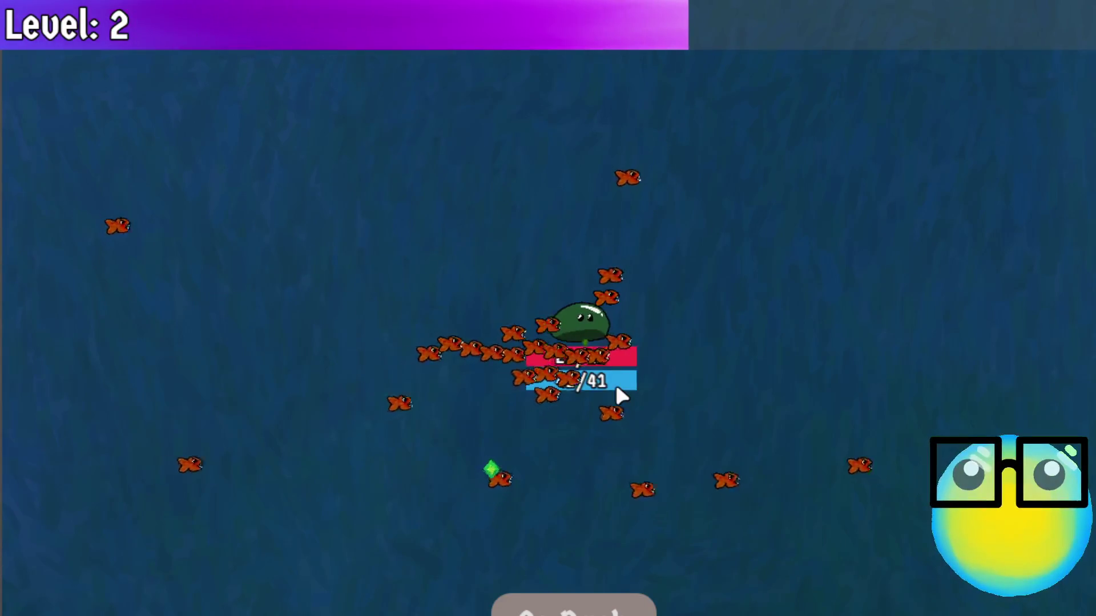
key(a)
key(s)
key(d)
key(w)
key(d)
key(s)
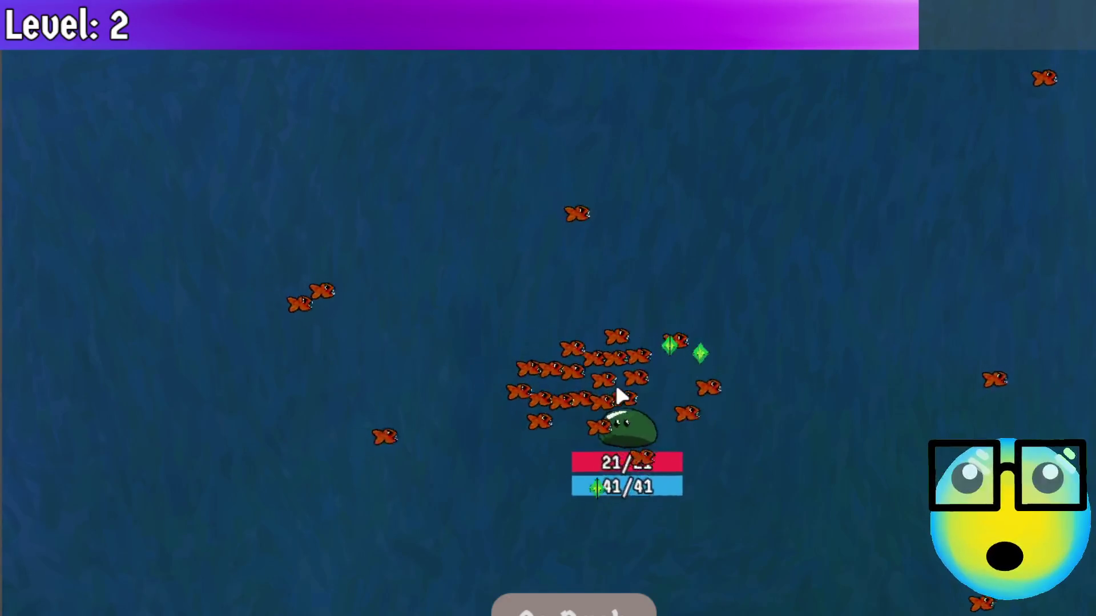
key(w)
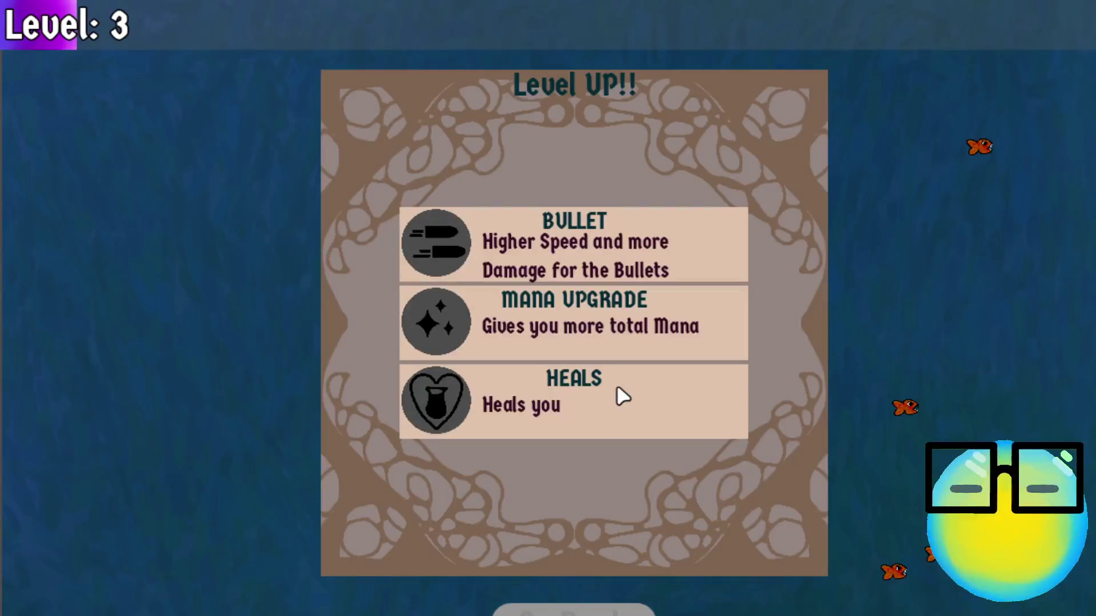
click(683, 335)
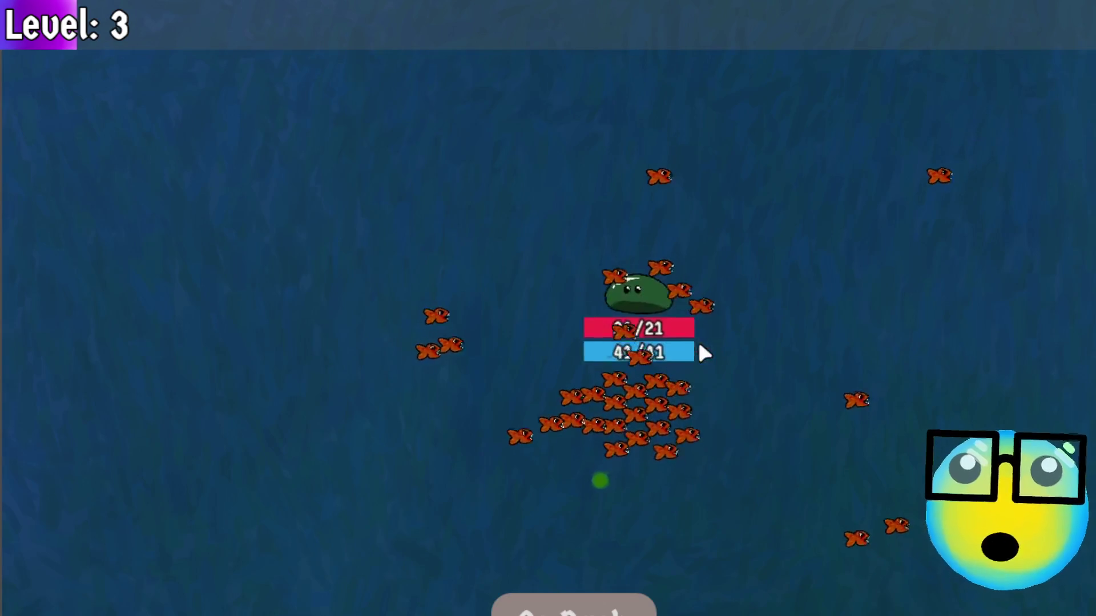
Dodge the fish and collect XP gems to reach level 4, then take Mana Upgrade.
key(a)
key(s)
key(a)
key(w)
key(d)
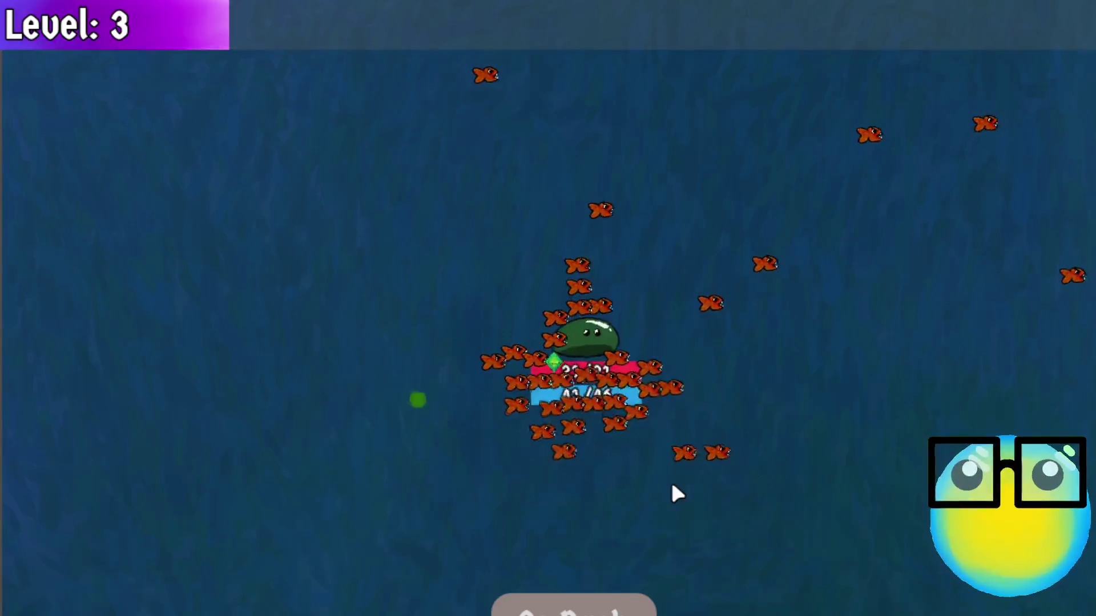
key(a)
key(s)
key(d)
key(w)
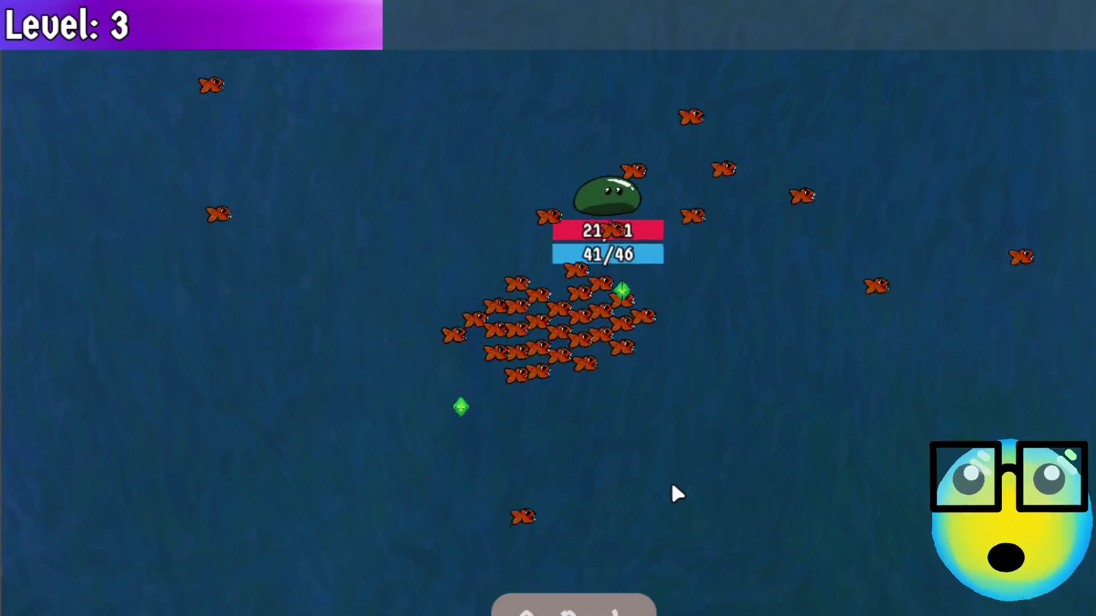
key(a)
key(s)
key(d)
key(a)
key(d)
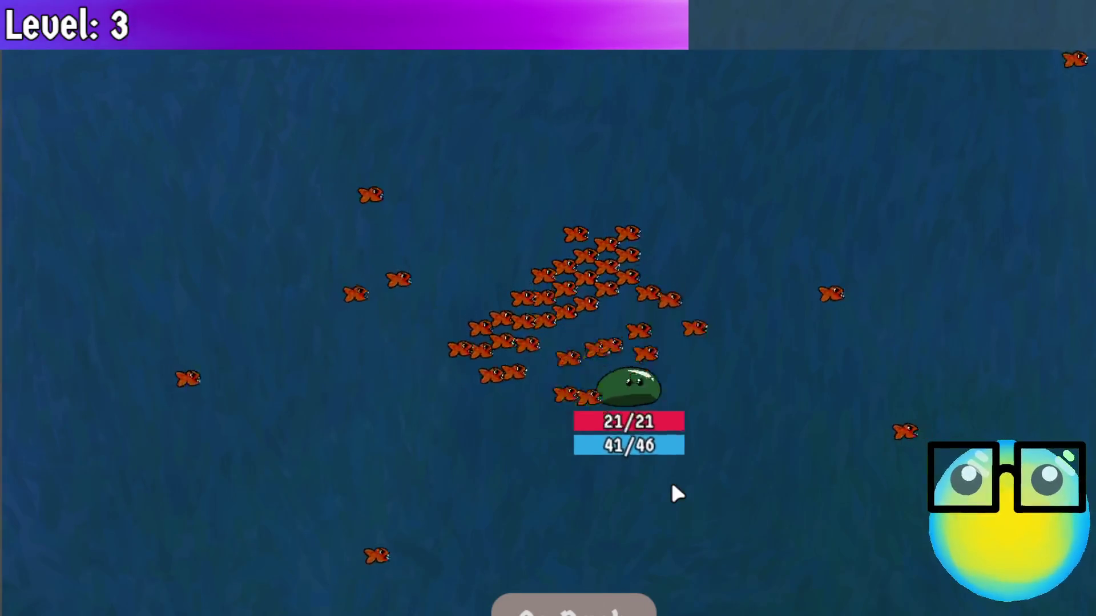
key(w)
key(a)
key(s)
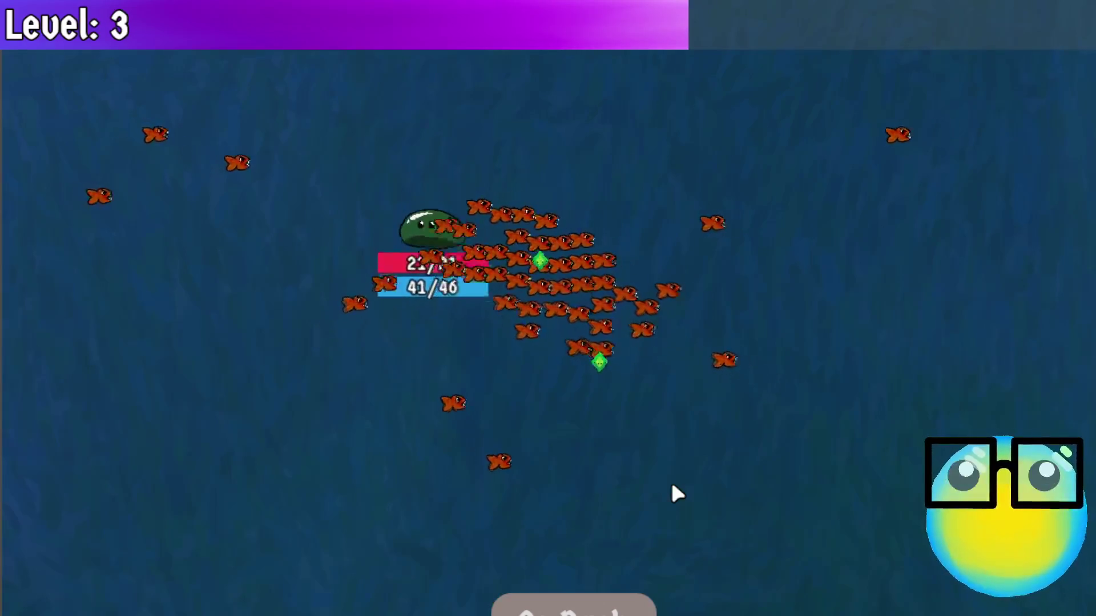
key(d)
key(w)
key(a)
key(w)
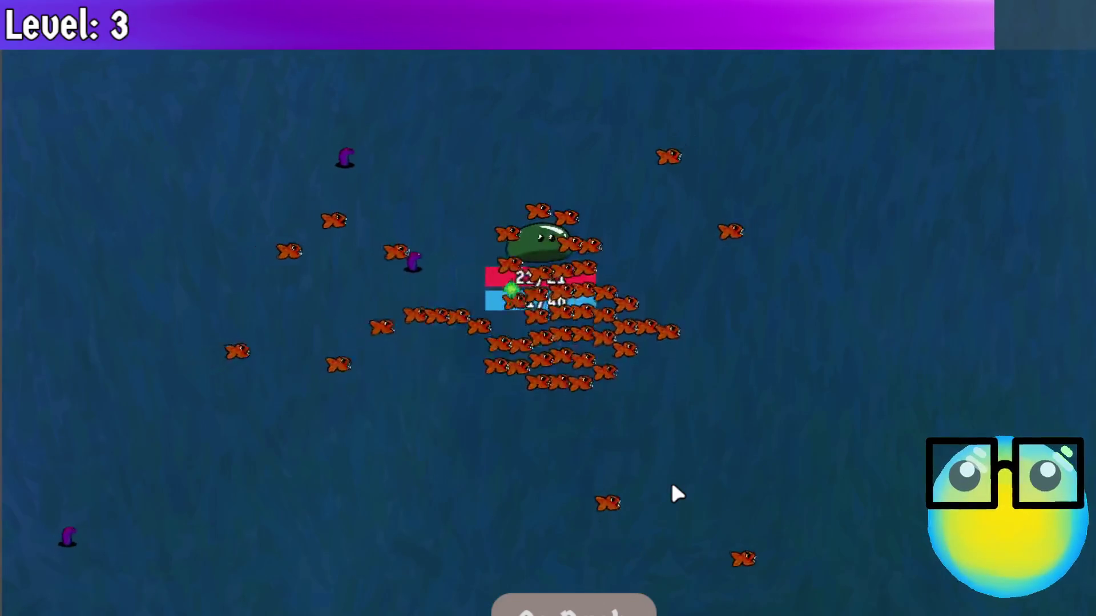
key(s)
key(a)
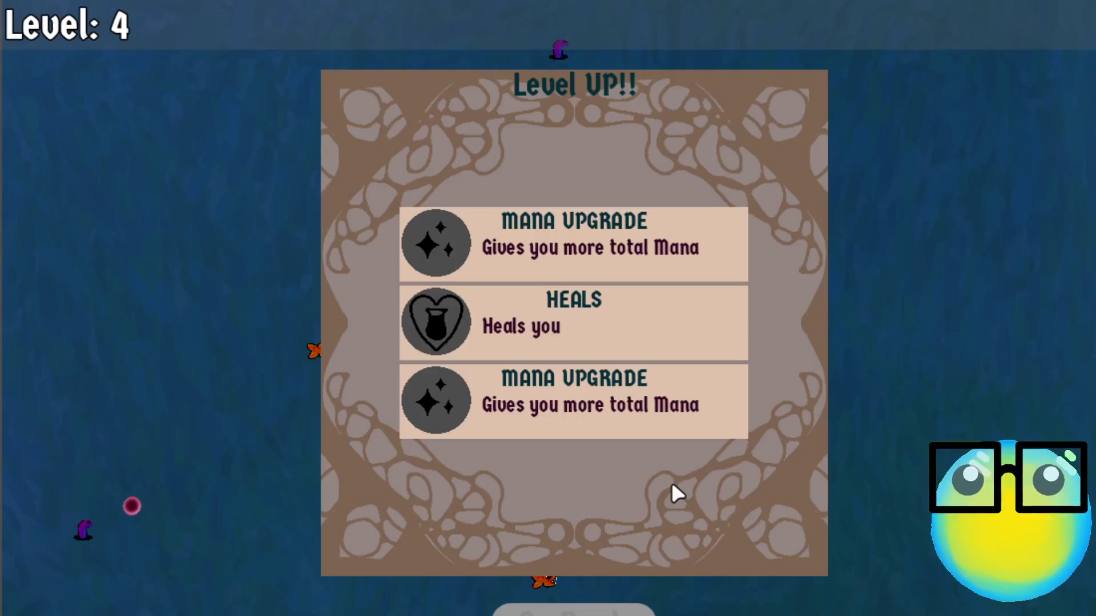
click(639, 375)
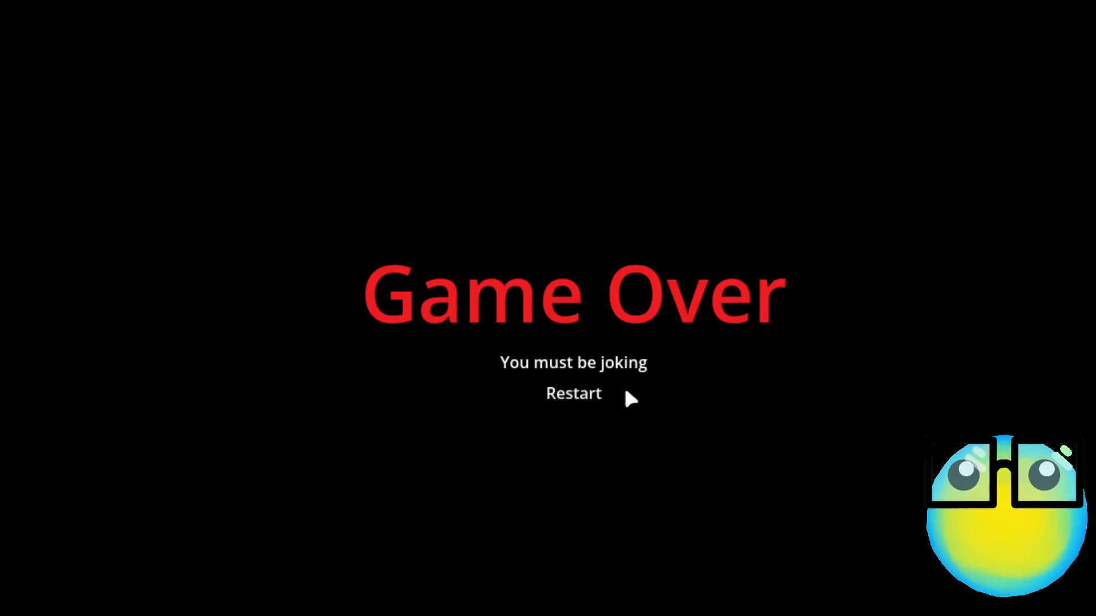
Restart after the game over, leave the 2-day Speed Upgrade request, and view a slime's stats.
click(626, 394)
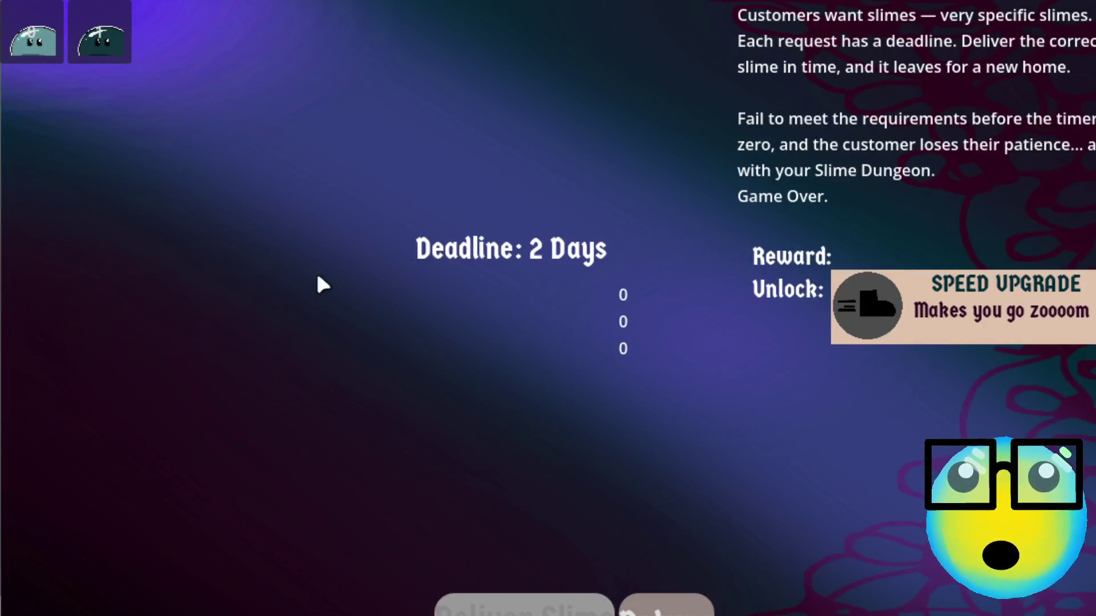
click(533, 610)
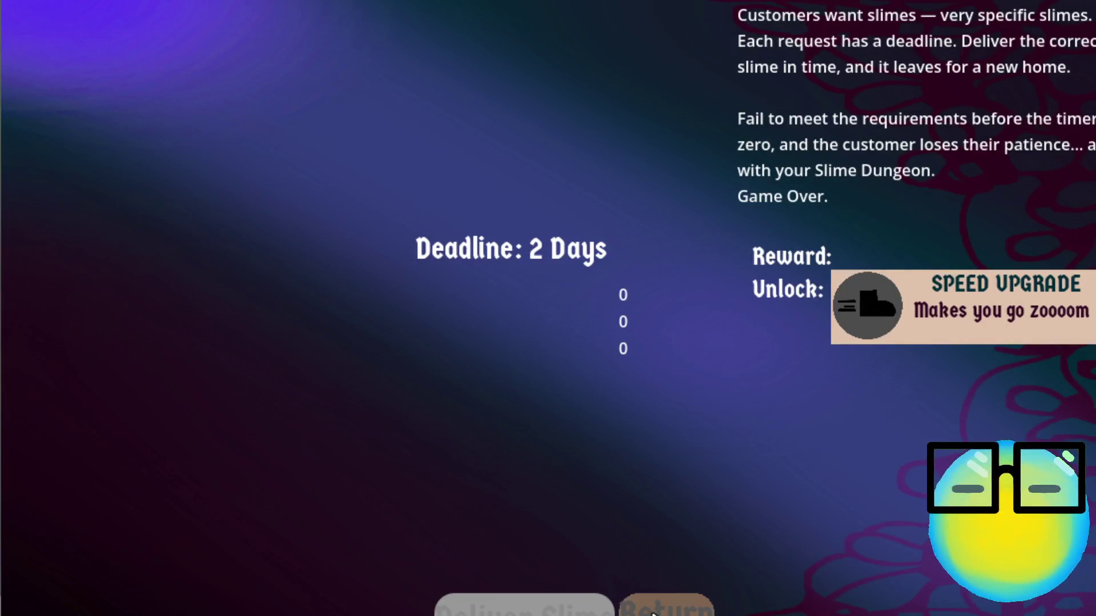
click(665, 606)
click(610, 283)
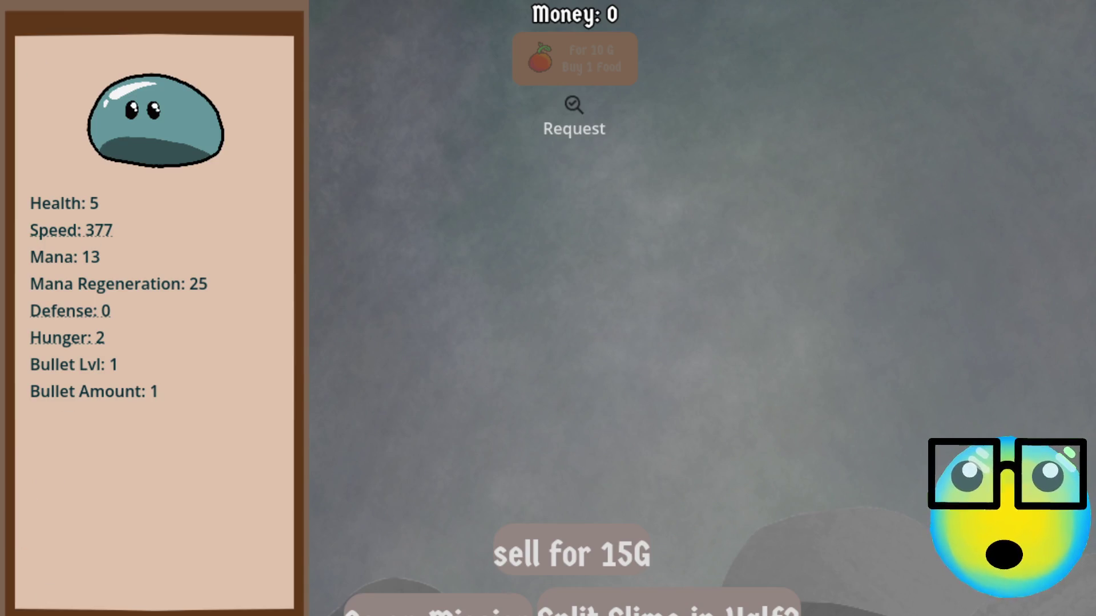
Send the slime on a mission and take the Defense Upgrade at level 2.
click(438, 607)
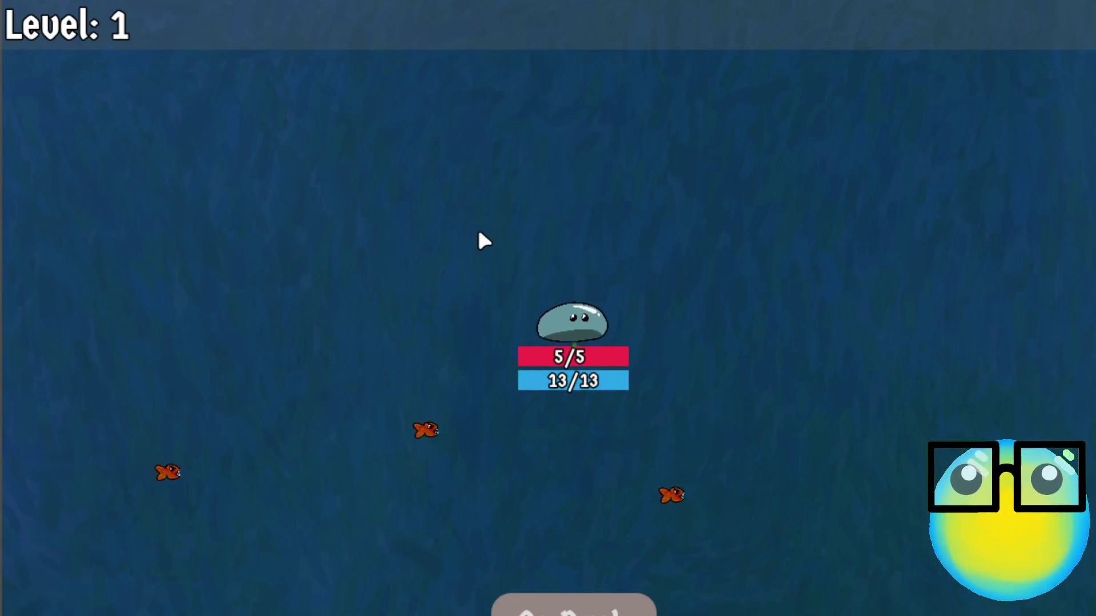
key(s)
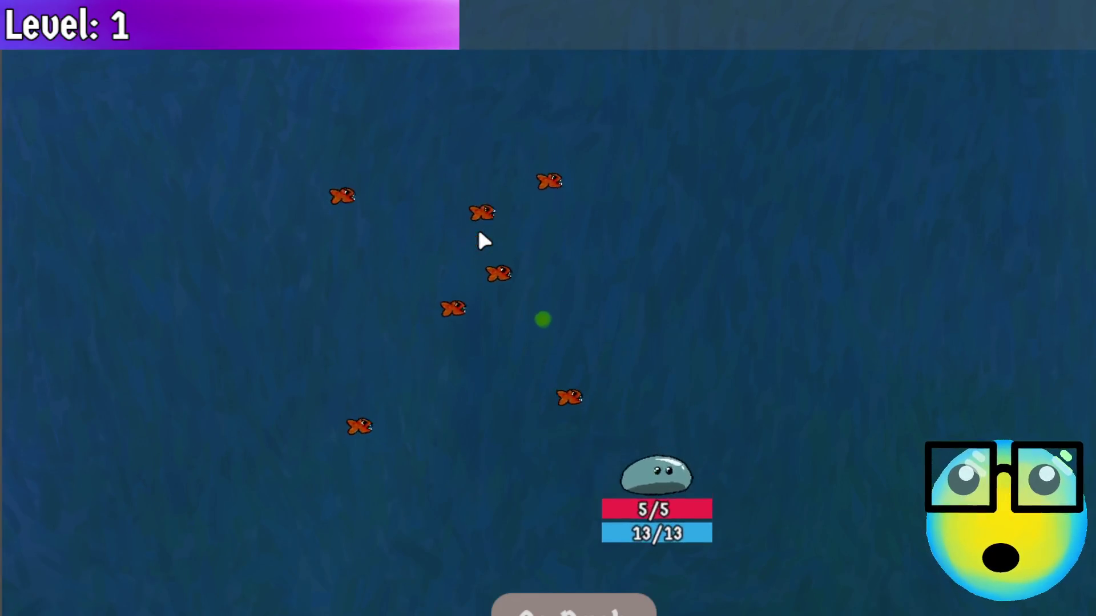
key(w)
key(w)
key(a)
key(s)
key(d)
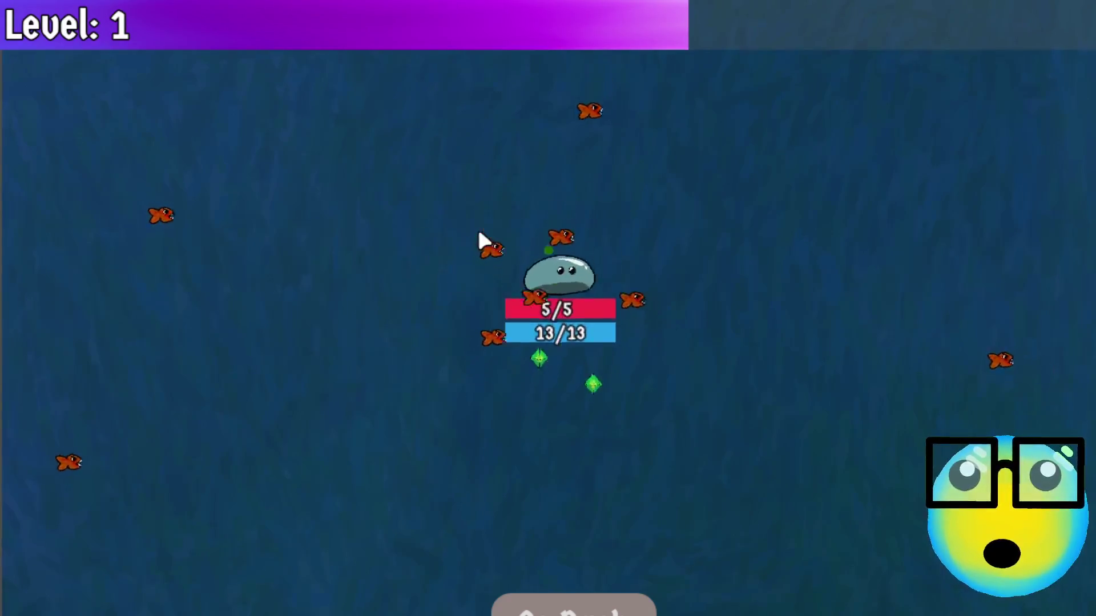
key(s)
key(d)
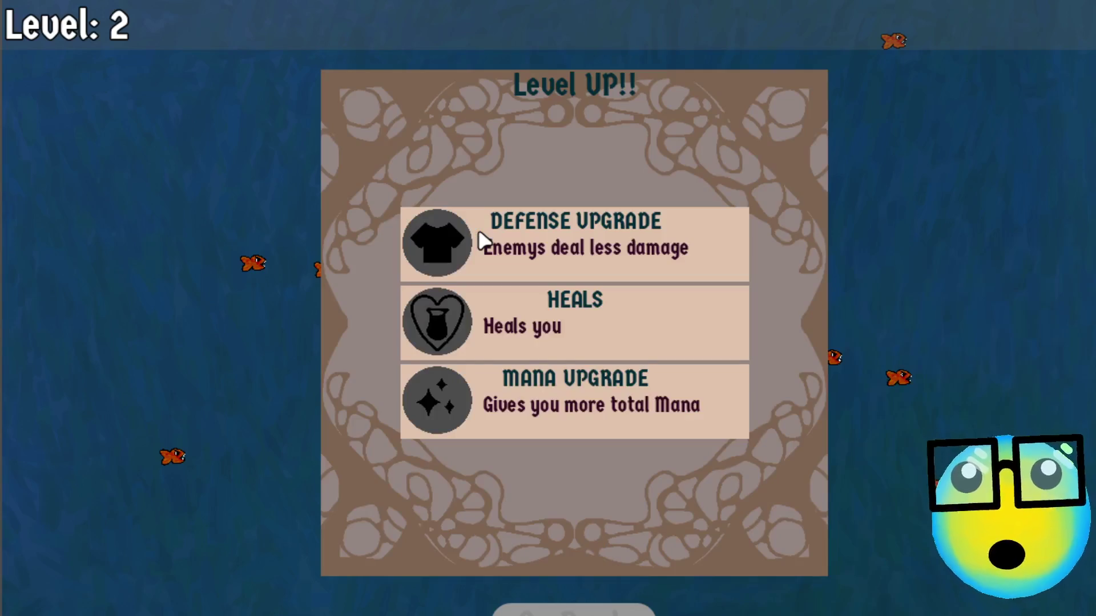
click(480, 234)
Collect more XP gems to reach level 3 and take the Speed Upgrade reward.
key(d)
key(w)
key(w)
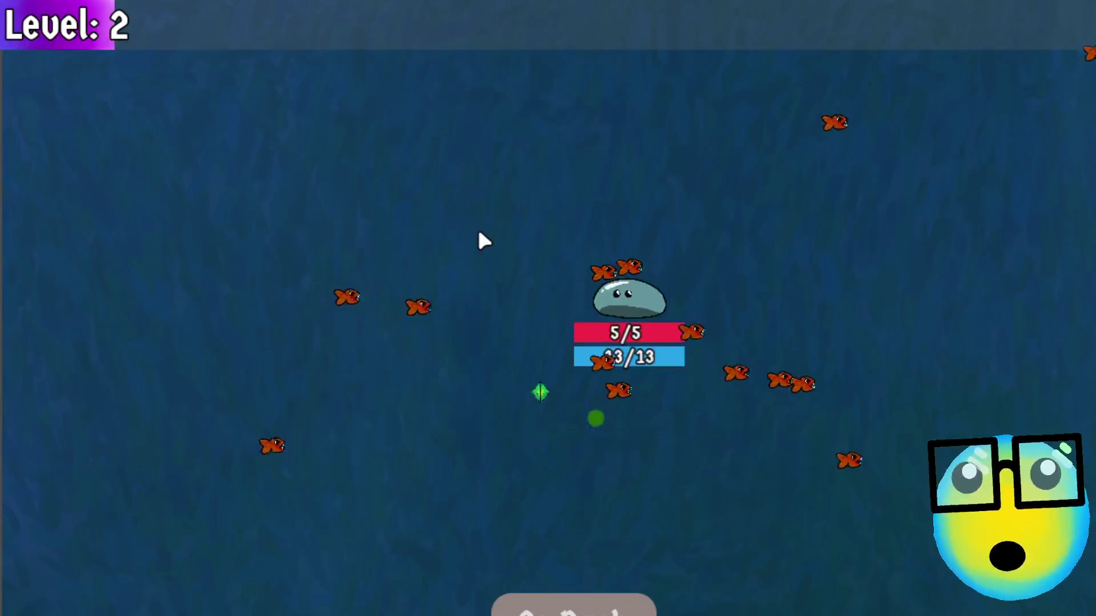
key(a)
key(d)
key(s)
key(d)
key(w)
key(a)
key(s)
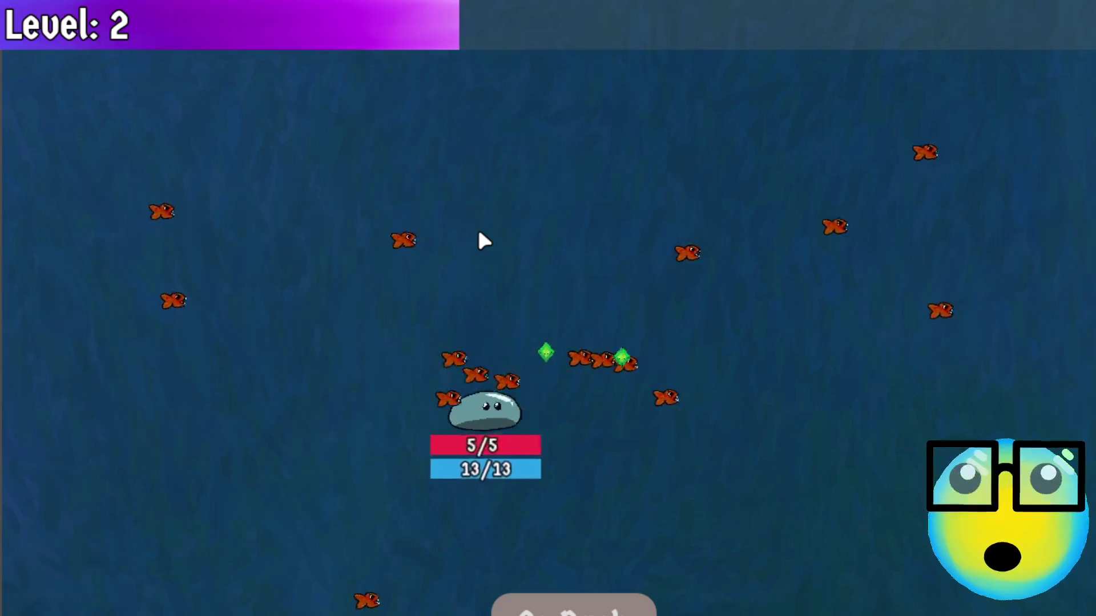
key(d)
key(w)
key(a)
key(d)
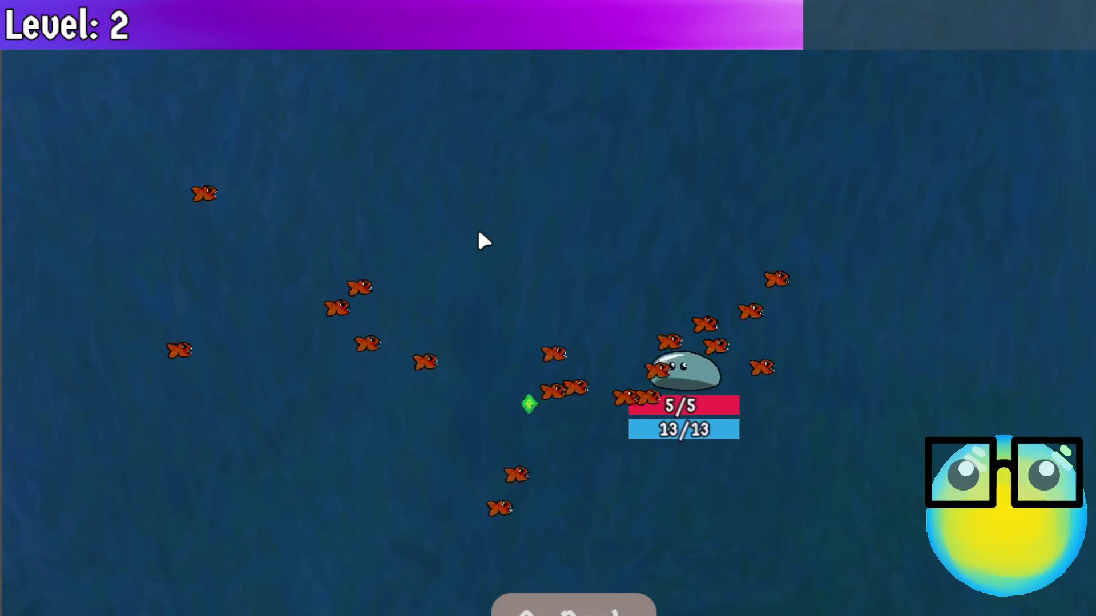
key(a)
key(s)
key(d)
key(w)
key(d)
key(s)
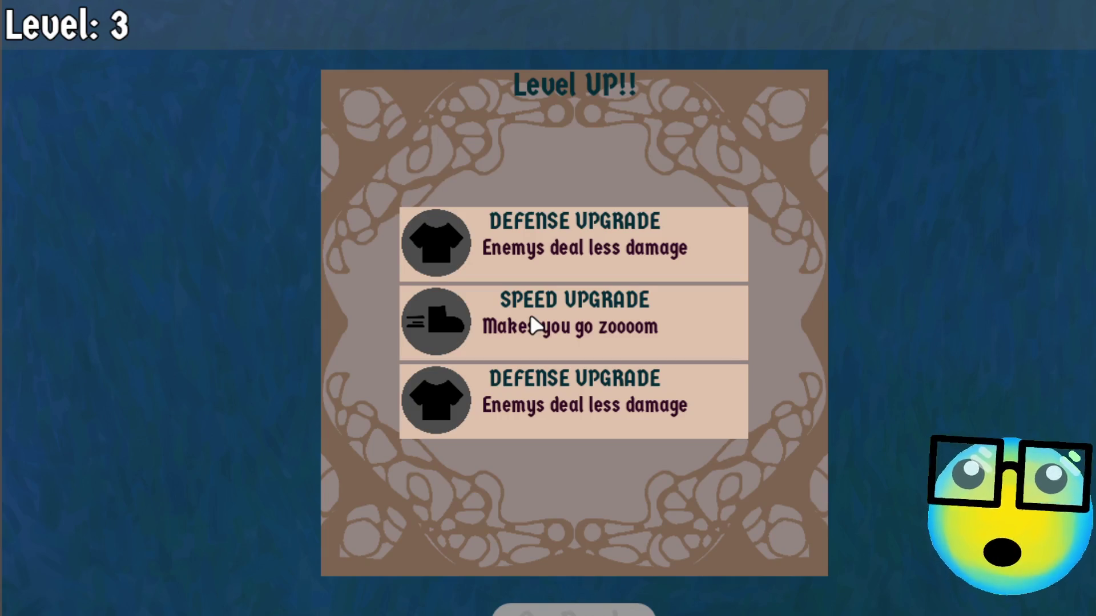
click(534, 325)
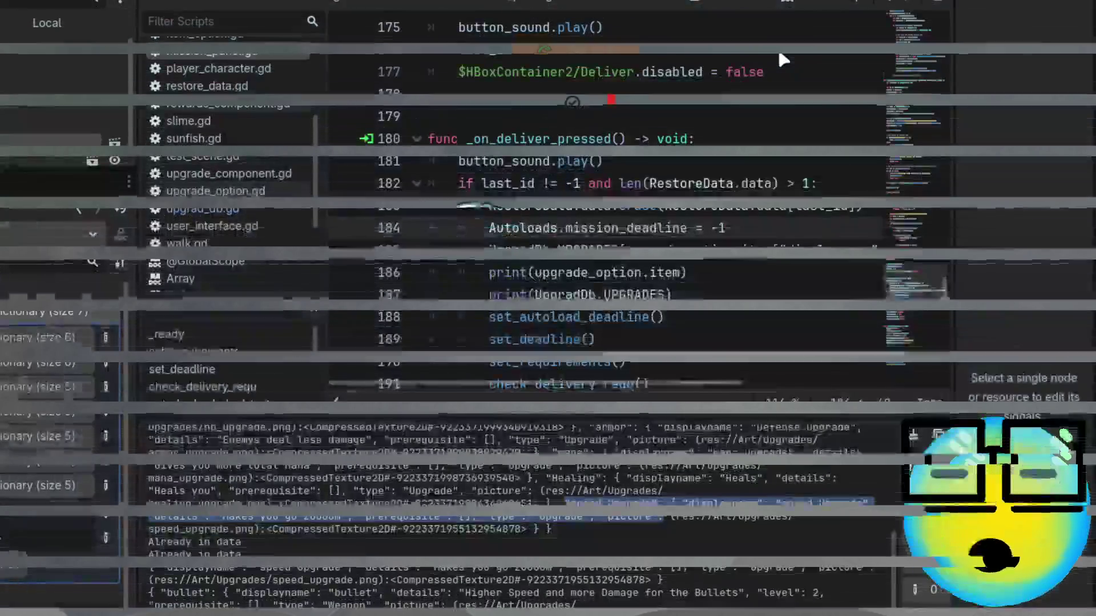
Add a new line after the UPGRADES print in the deliver handler starting with upgrade_option.
click(844, 319)
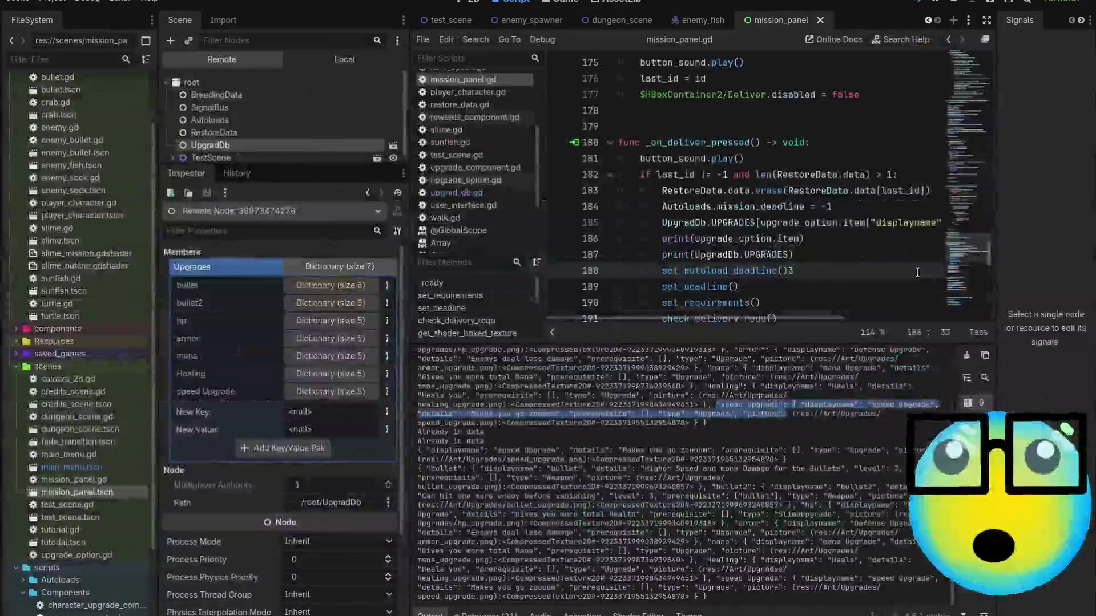
scroll(917, 272, down, 1)
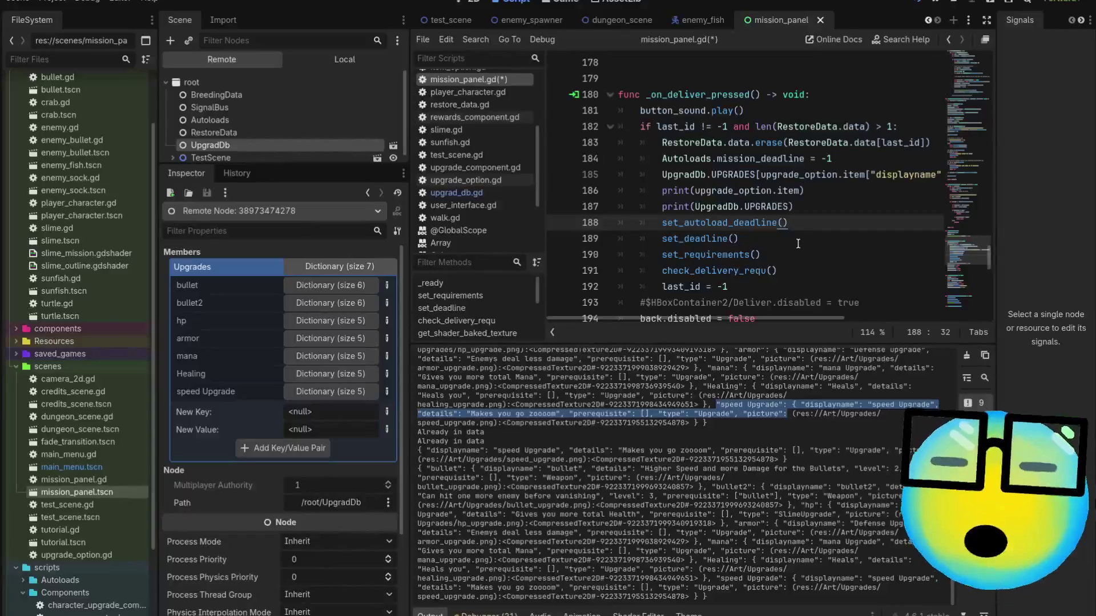
click(818, 209)
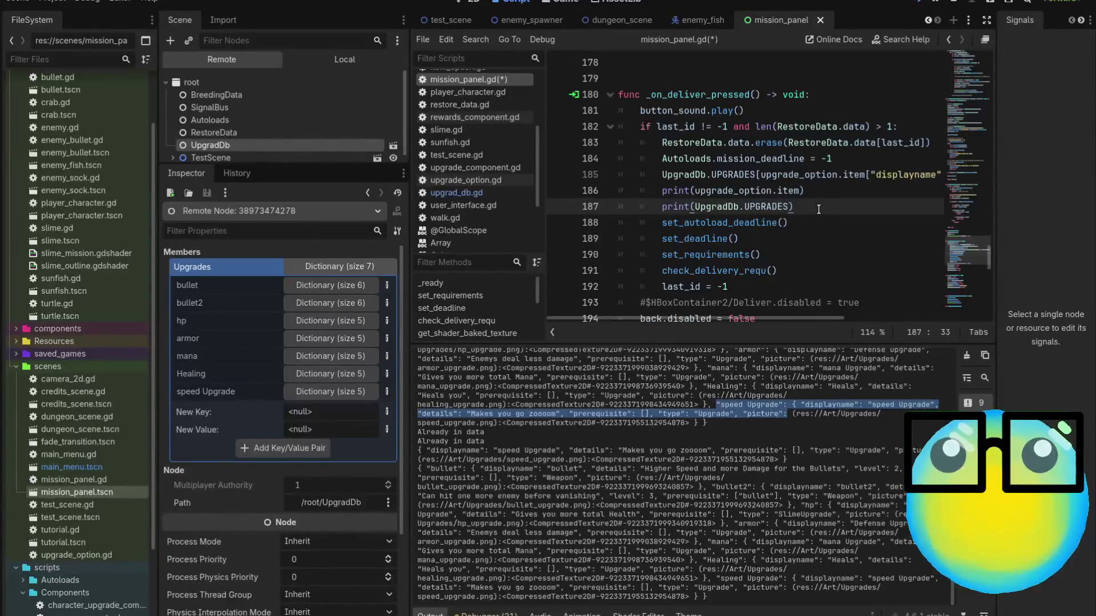
key(Return)
text(up)
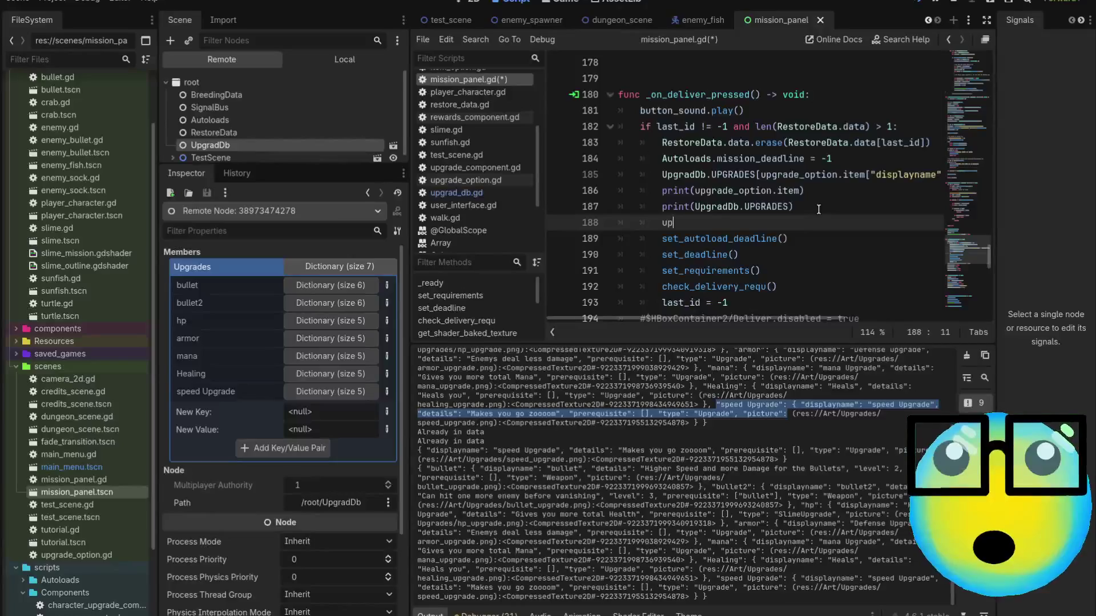
key(Return)
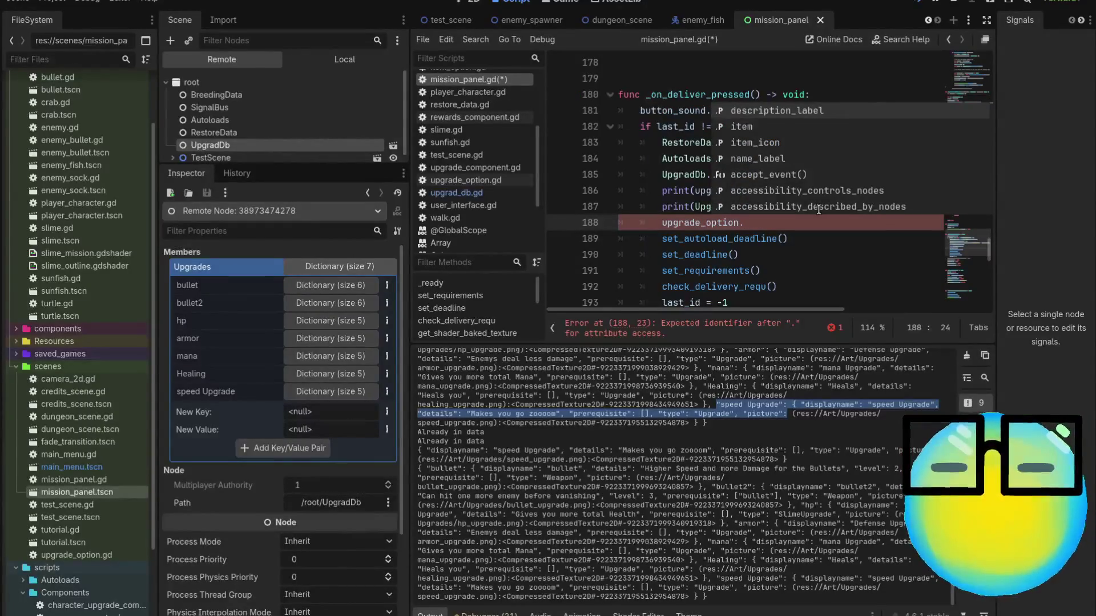
text(ite)
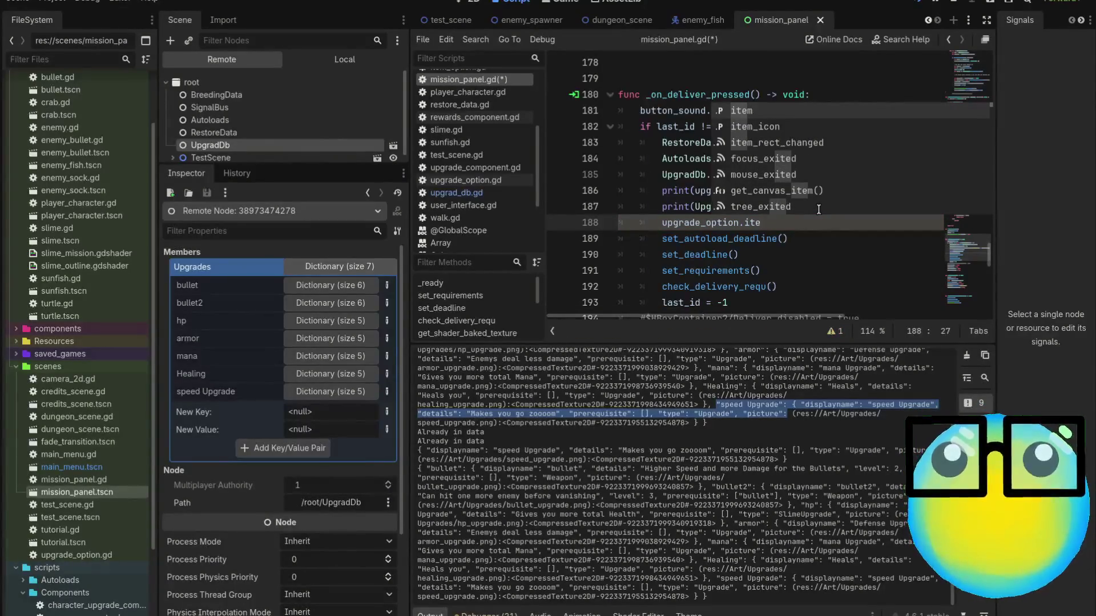
key(BackSpace)
key(BackSpace)
key(BackSpace)
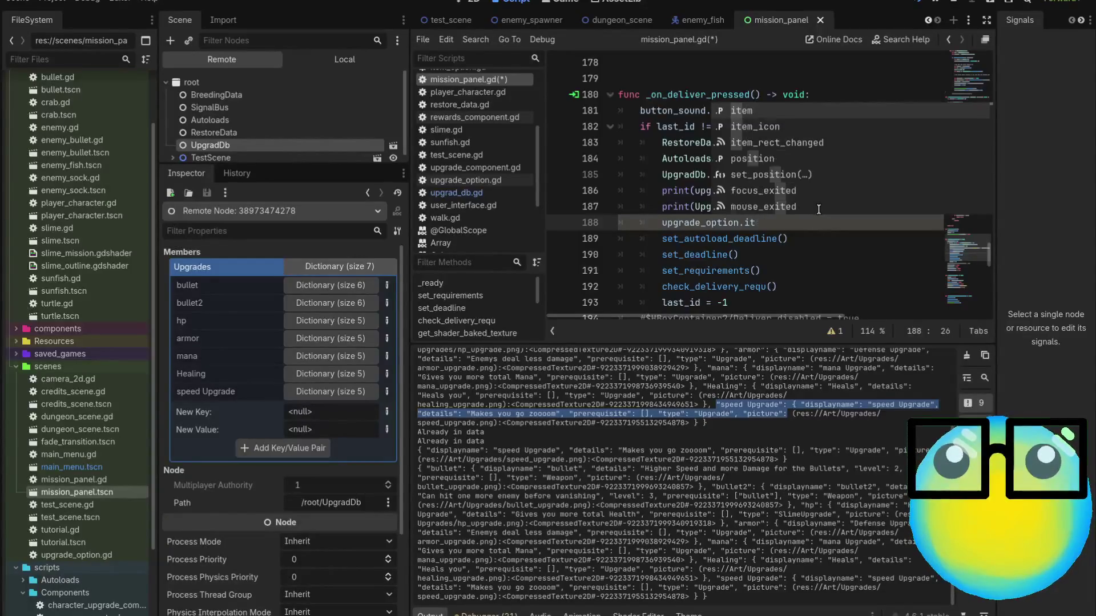
key(Escape)
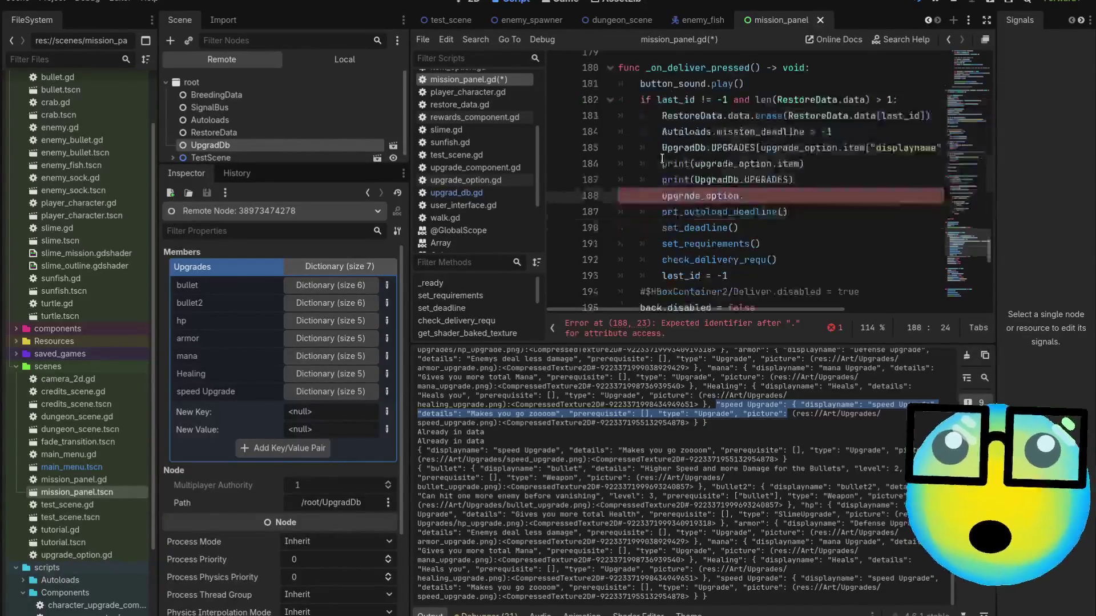
Select the upgrade_option.instance_item(rewards.pick_reward()) call on line 22 in _ready.
scroll(666, 158, up, 6)
scroll(666, 159, up, 18)
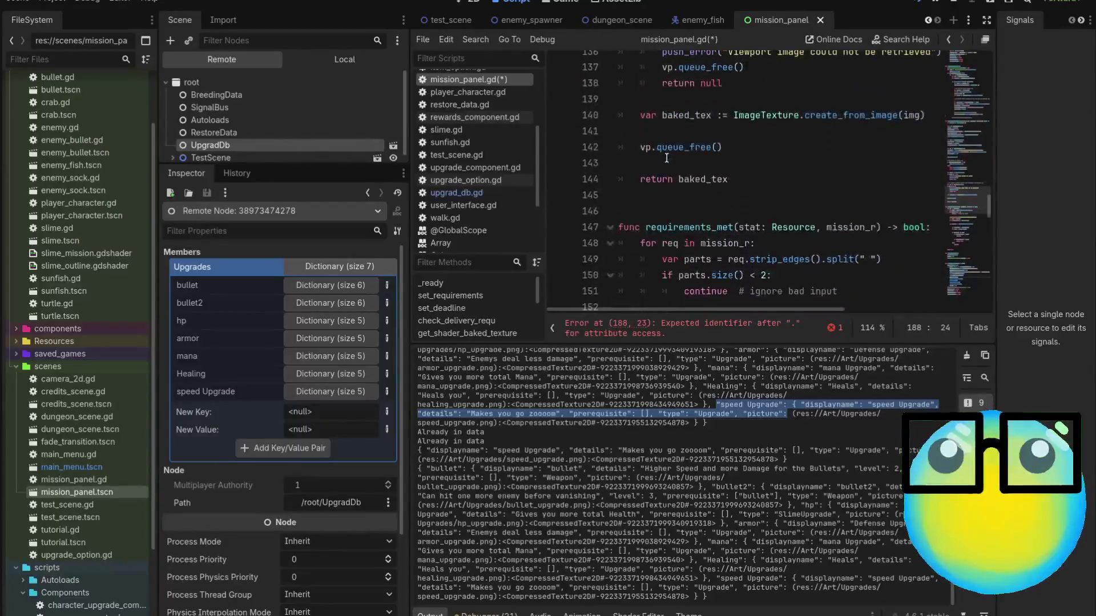
scroll(668, 158, up, 7)
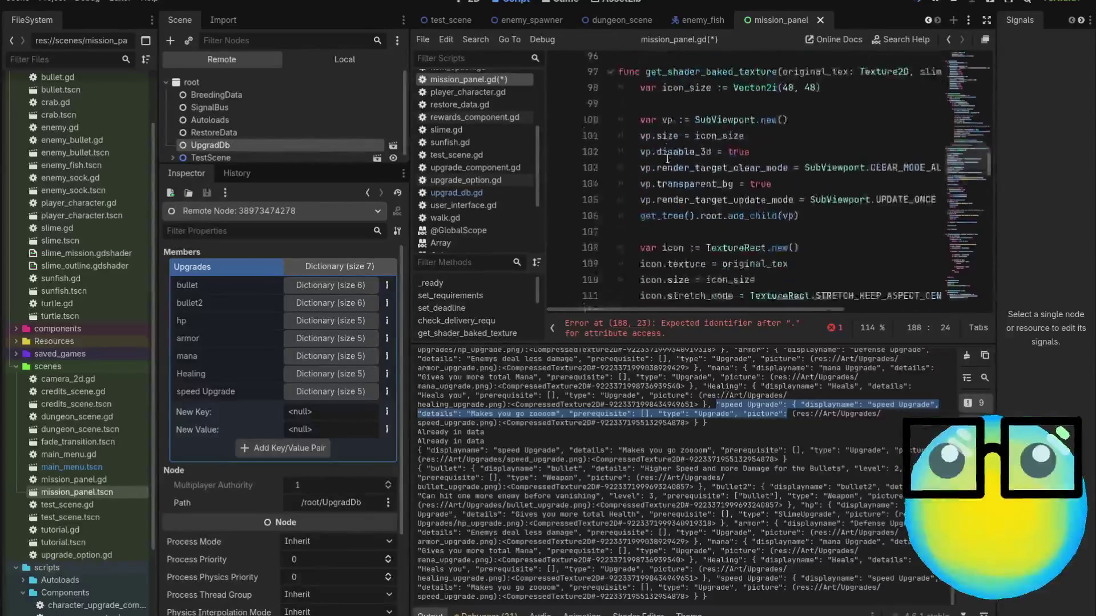
mouse_move(970, 146)
mouse_down()
mouse_move(973, 73)
mouse_move(976, 82)
mouse_up()
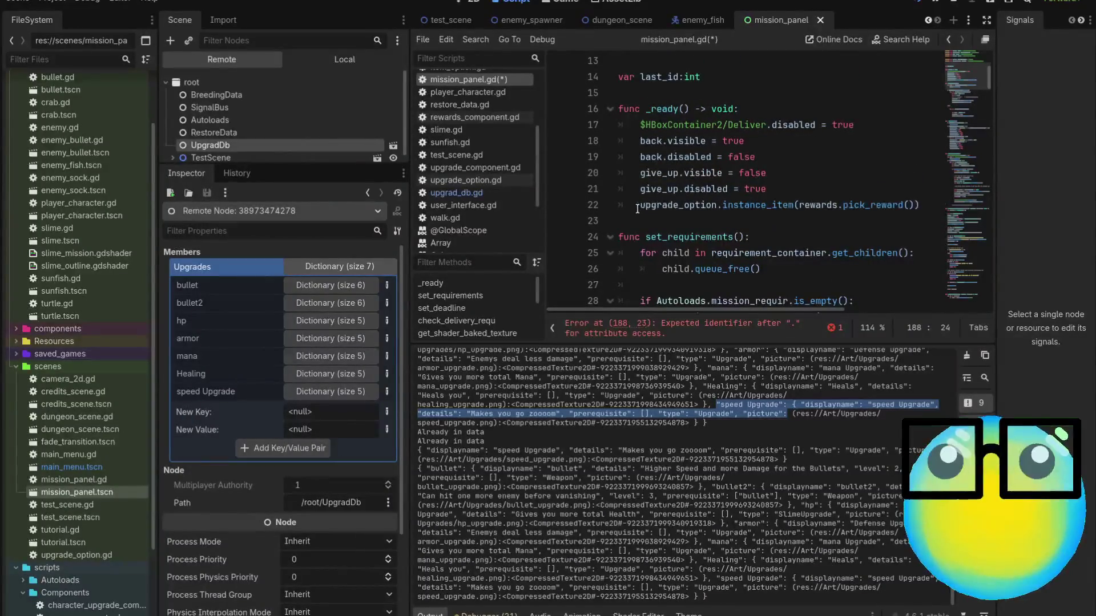
drag(635, 208, 932, 204)
key(ctrl+c)
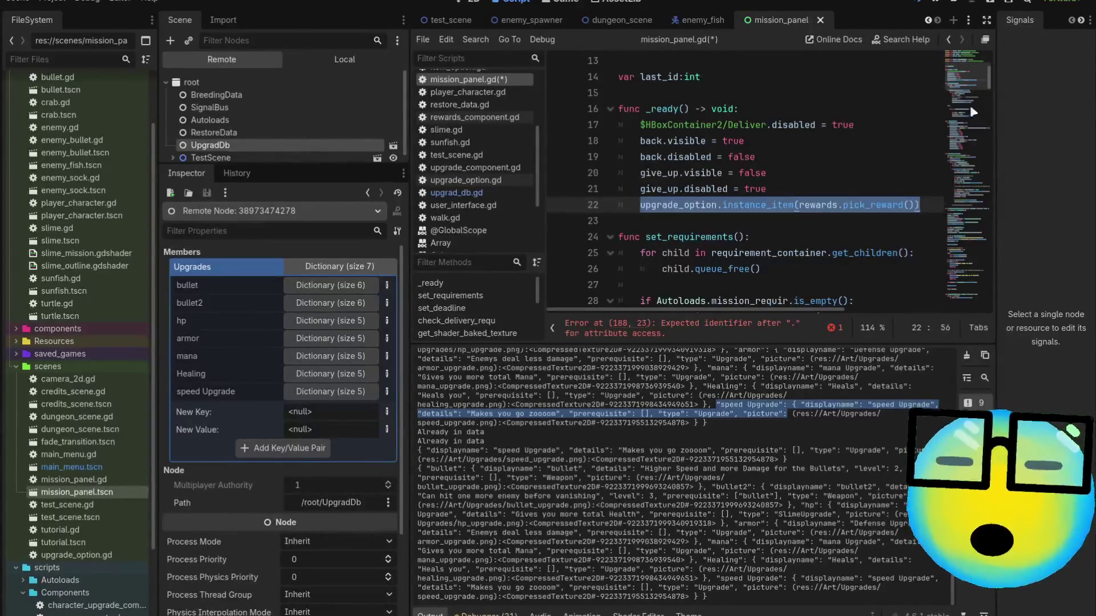
Paste the call onto line 188 in the deliver handler, save, and run the game with F5.
scroll(911, 114, up, 2)
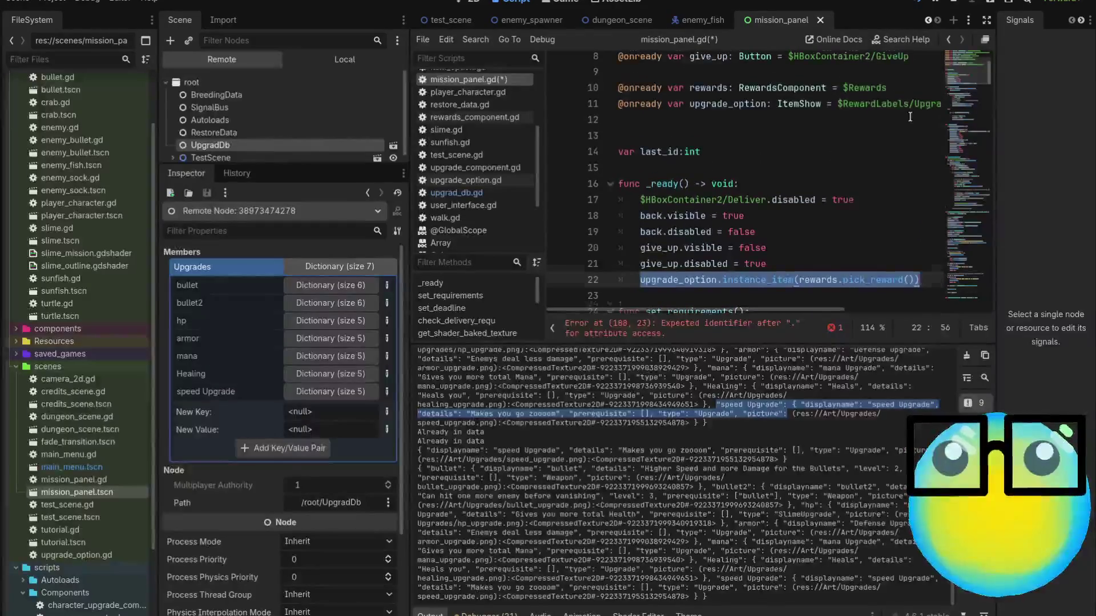
scroll(910, 116, down, 1)
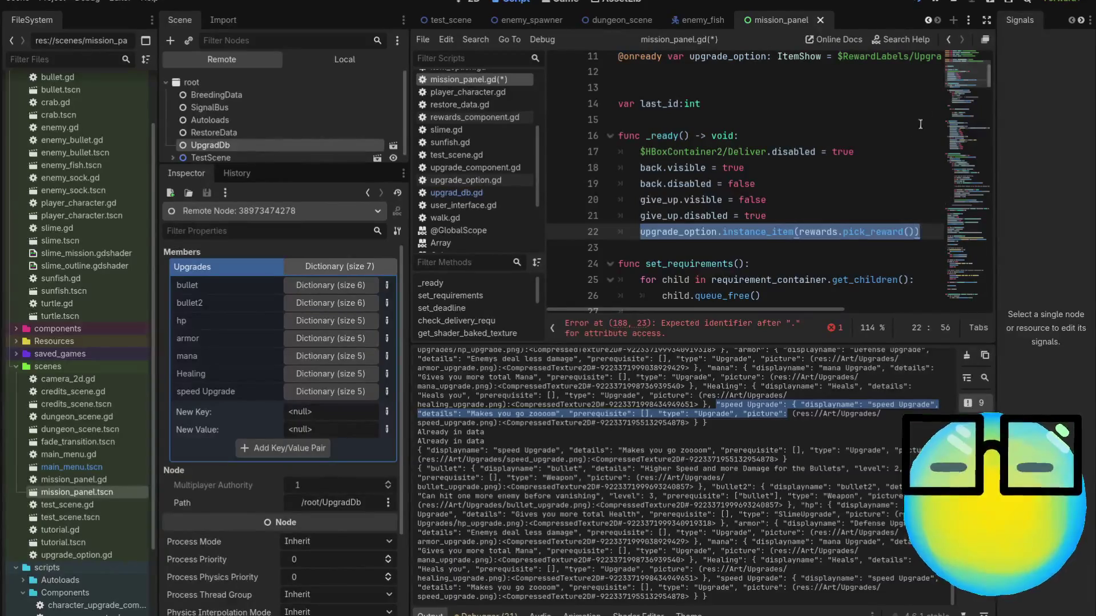
scroll(888, 162, up, 1)
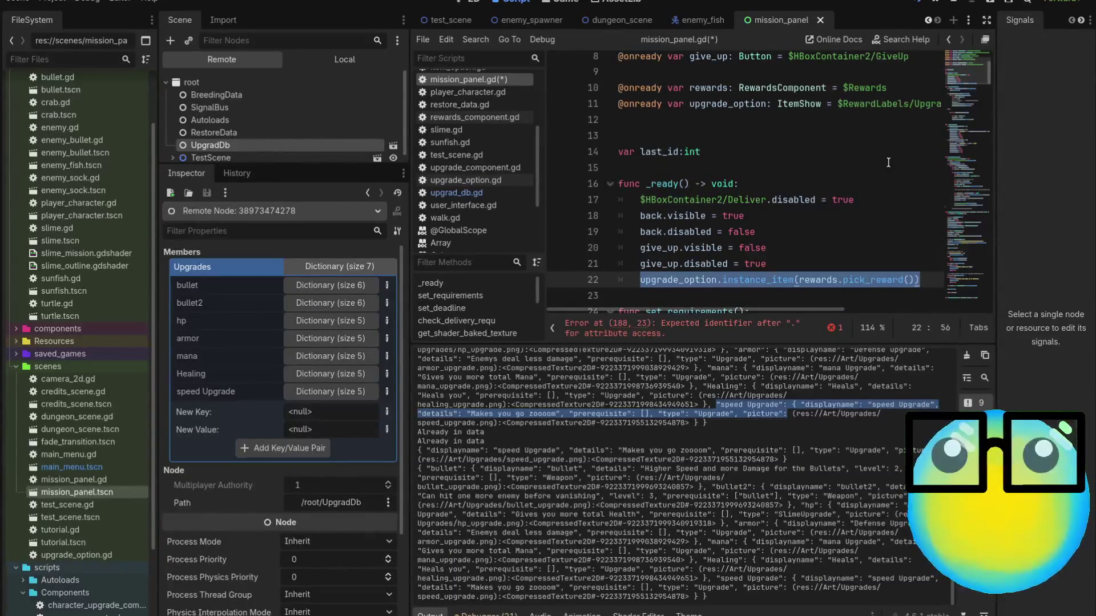
scroll(888, 162, down, 1)
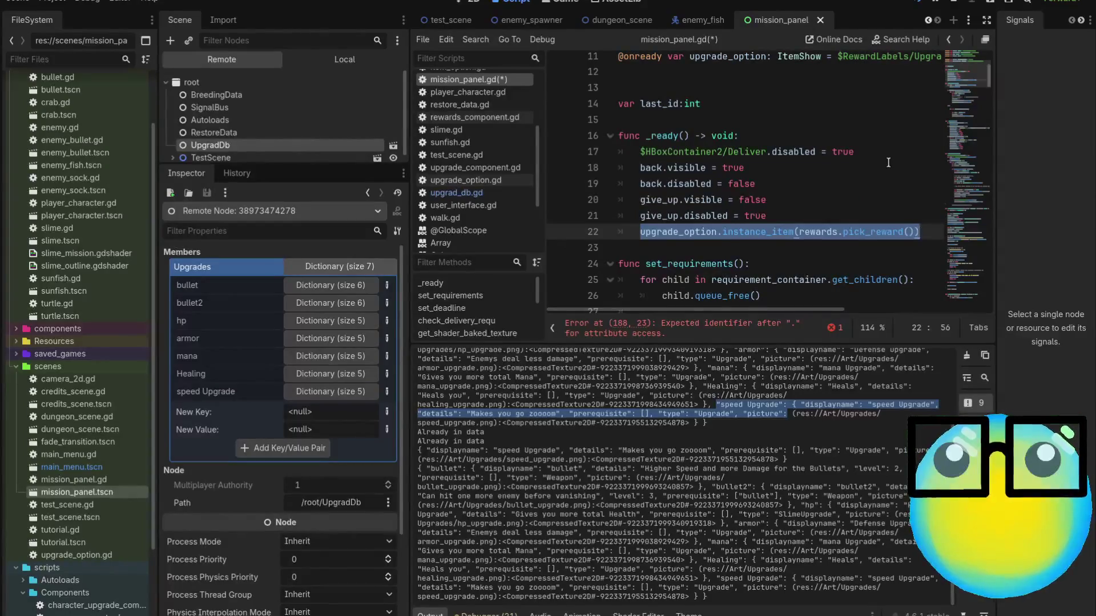
drag(964, 73, 954, 254)
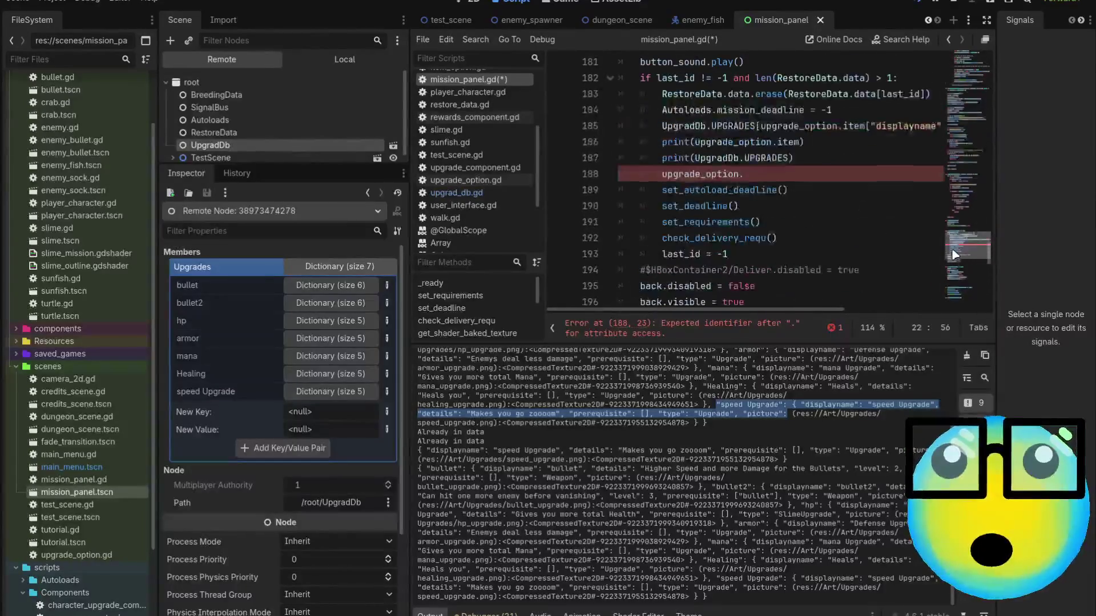
click(656, 174)
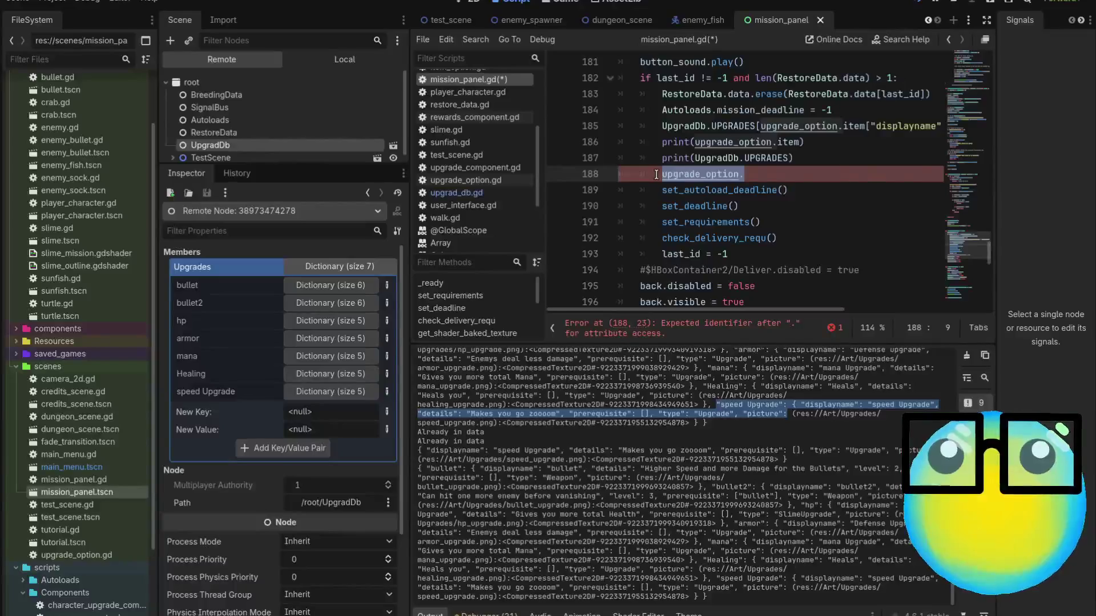
key(ctrl+v)
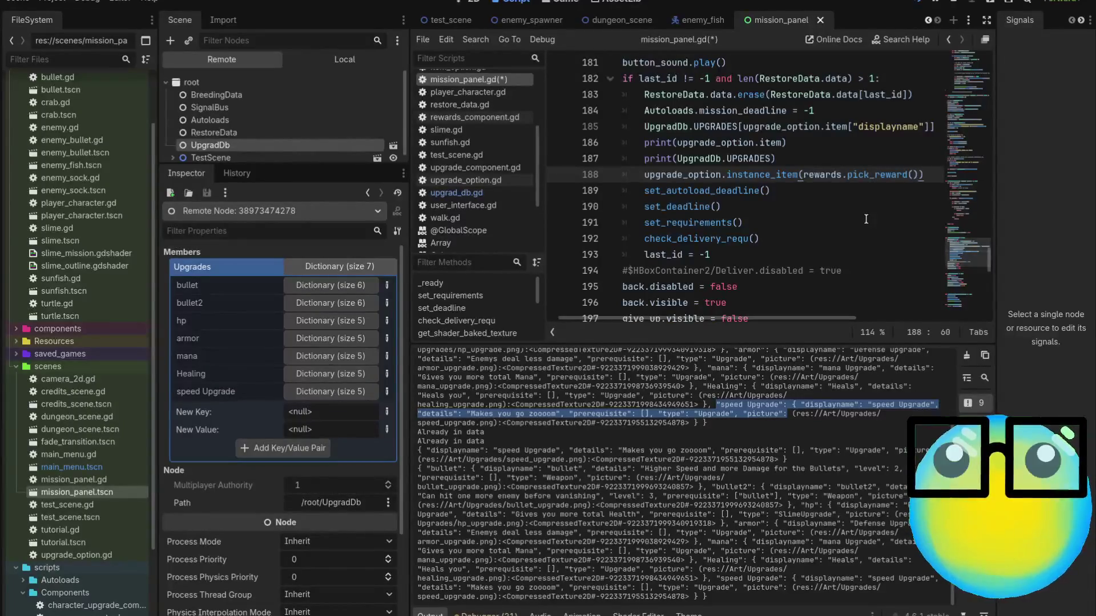
key(ctrl+s)
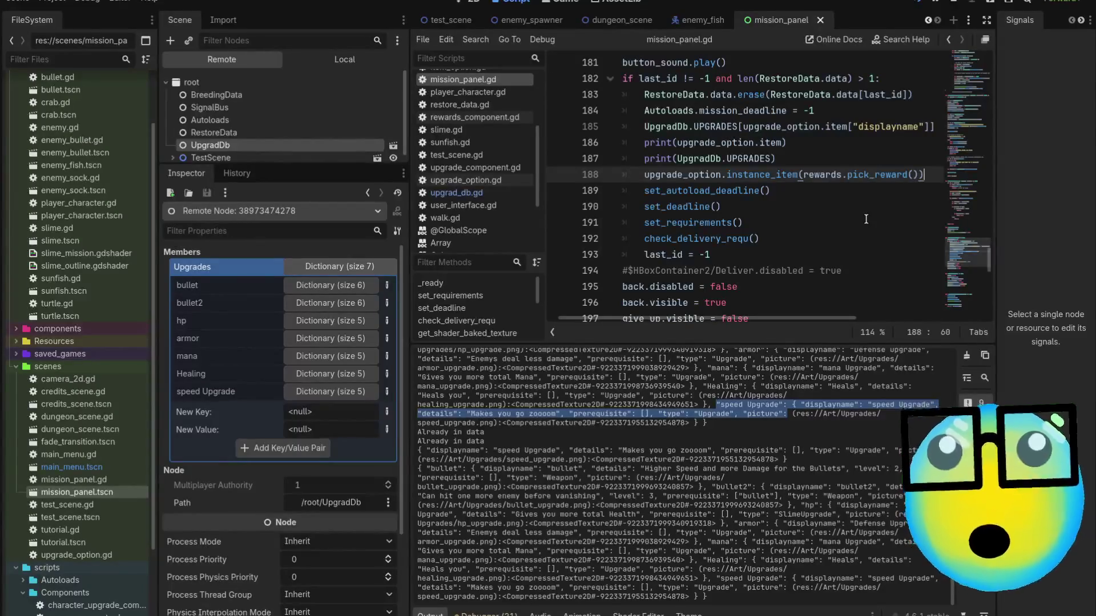
key(F5)
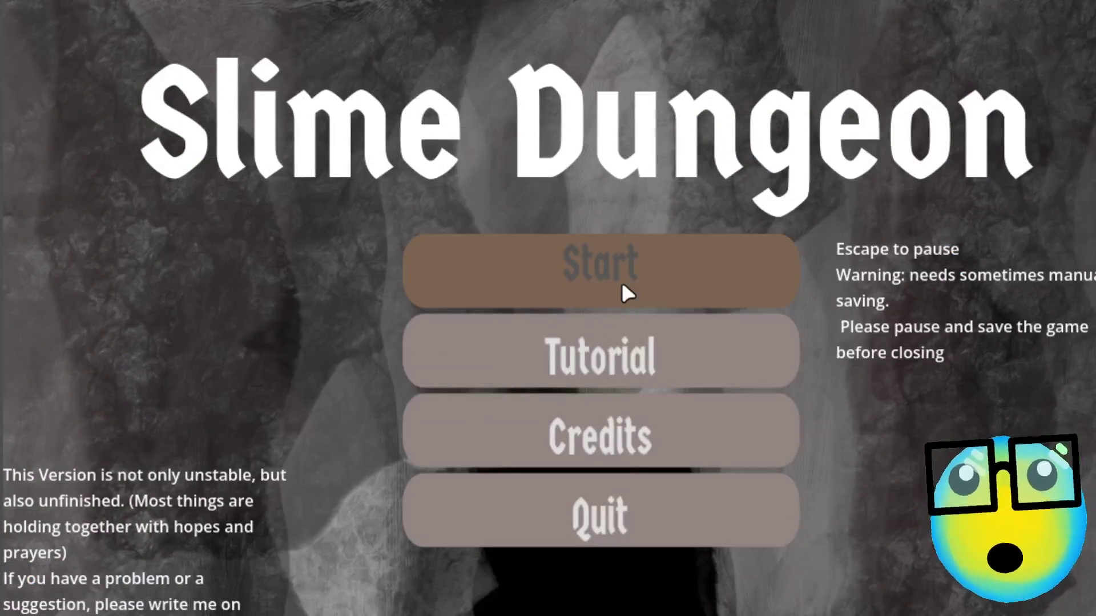
Start a game, deliver slimes for two missions, split the blue slime, then sell it for 9G.
click(622, 285)
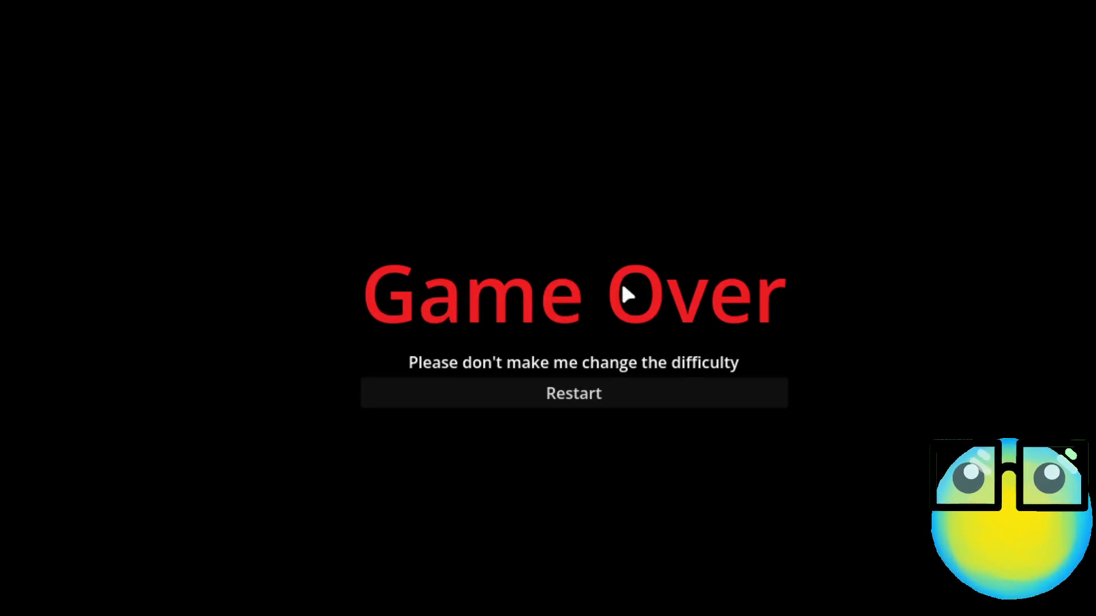
click(600, 379)
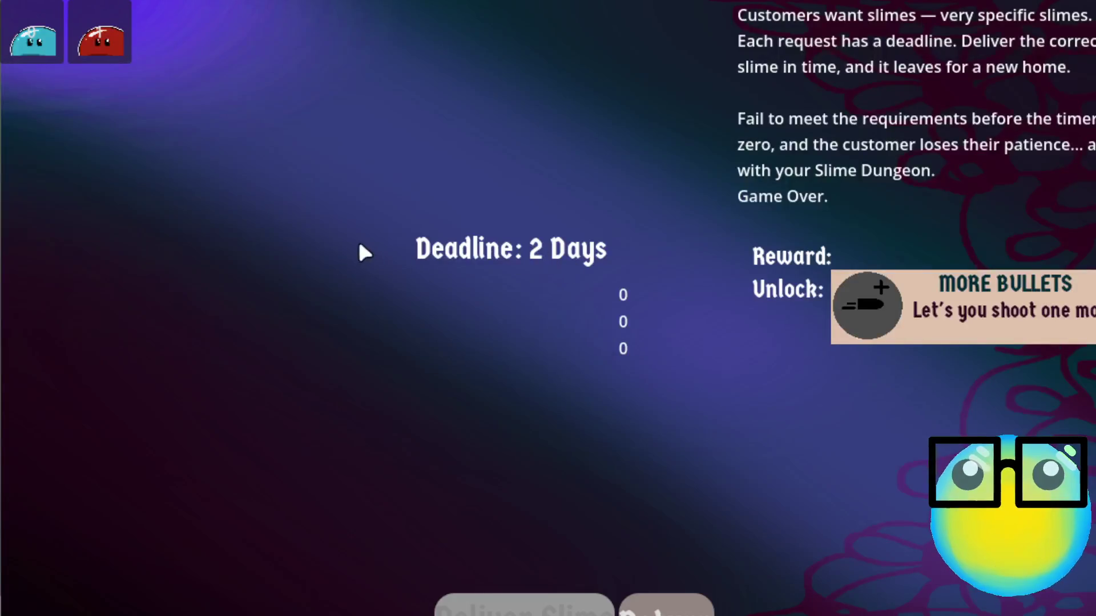
click(525, 600)
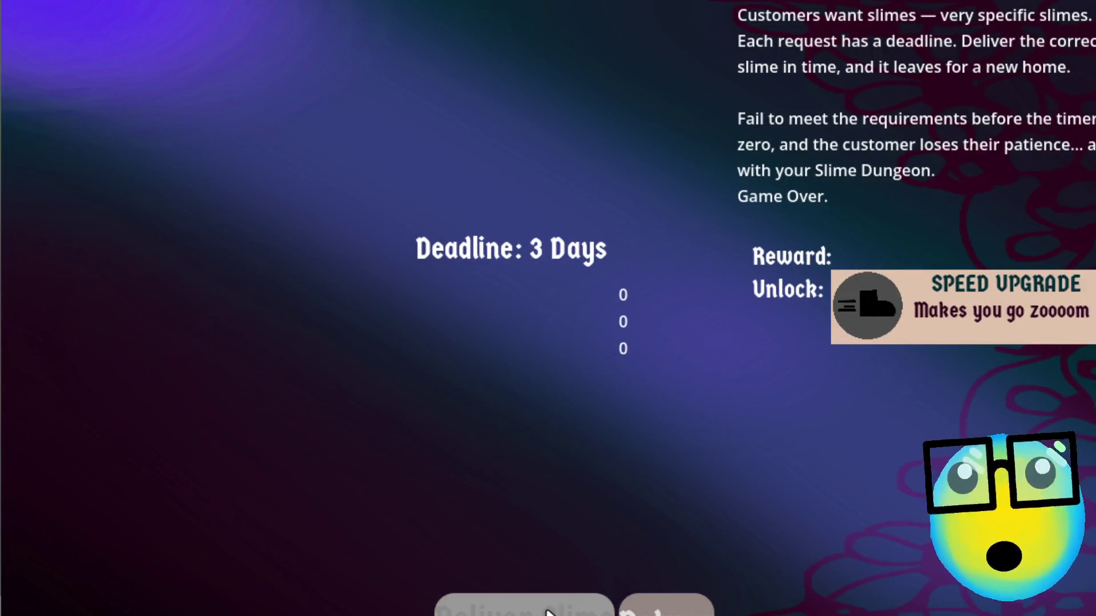
click(662, 603)
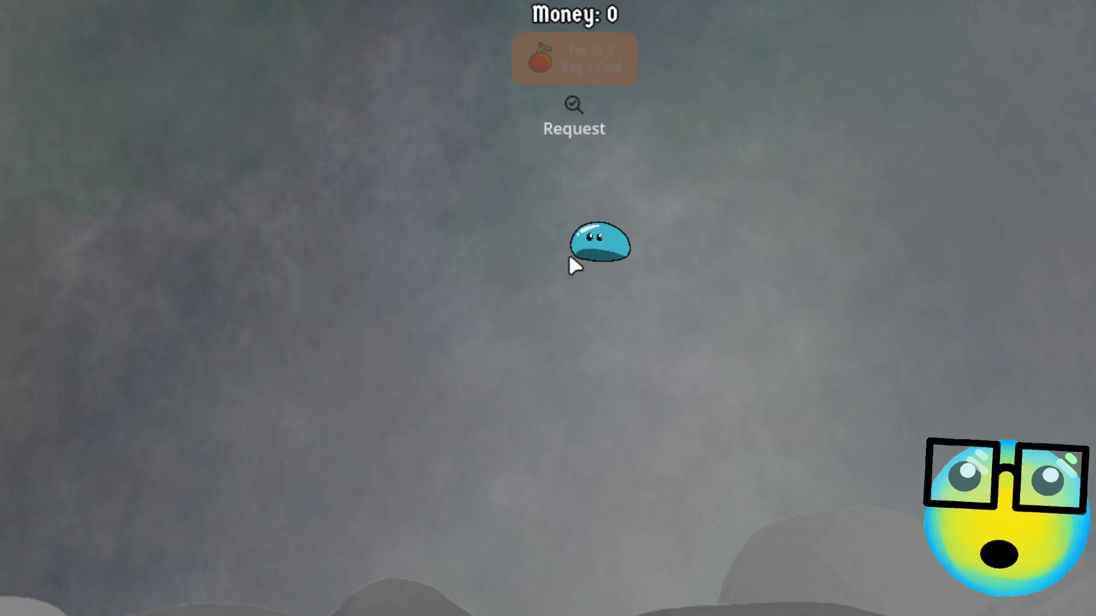
click(571, 251)
click(619, 609)
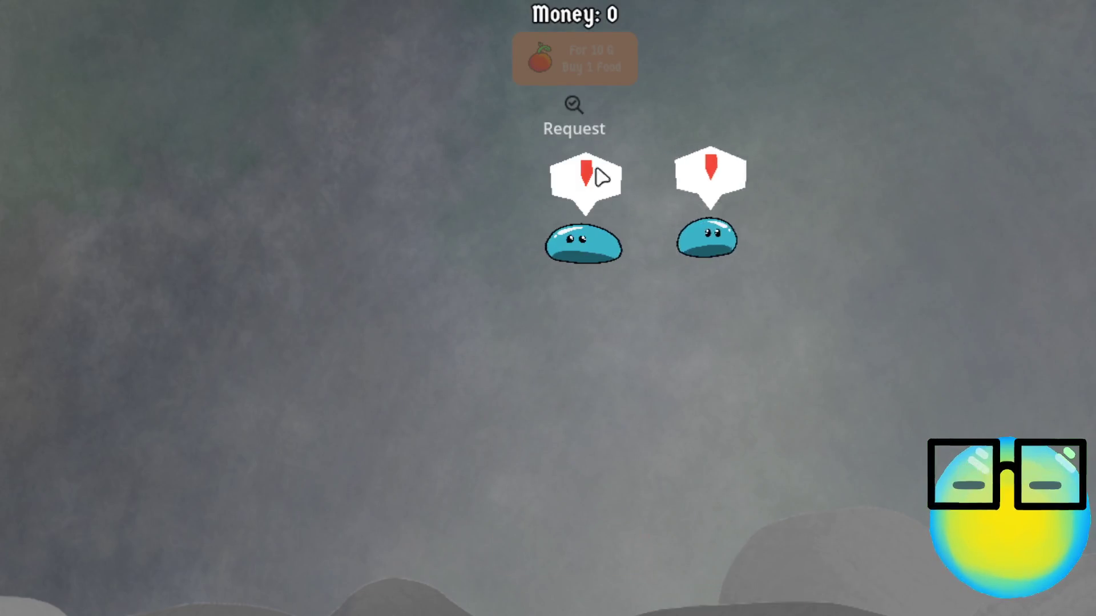
click(573, 121)
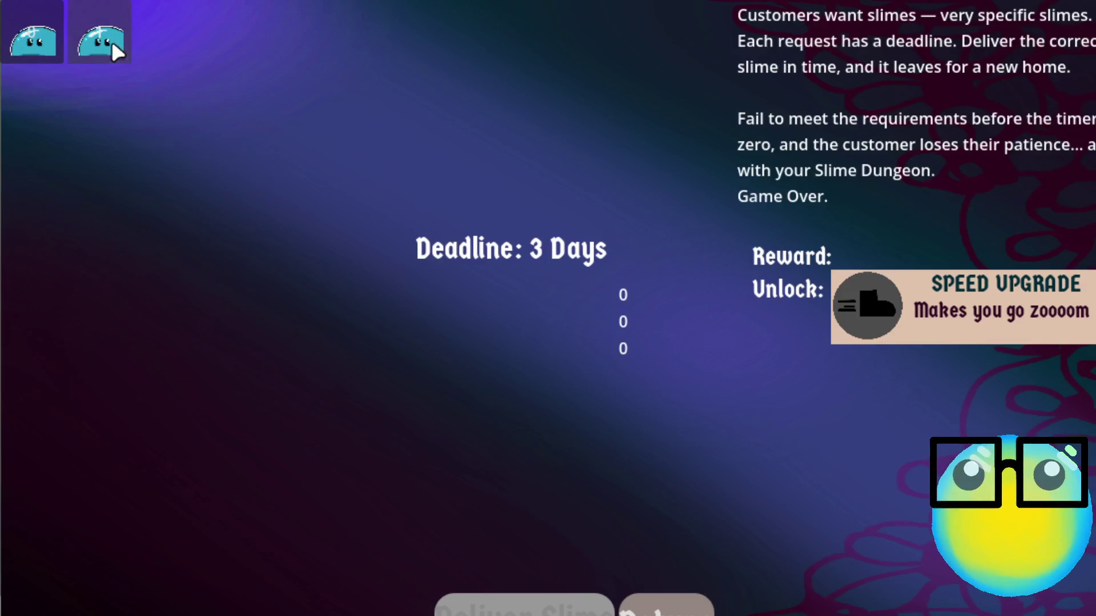
click(525, 605)
click(665, 605)
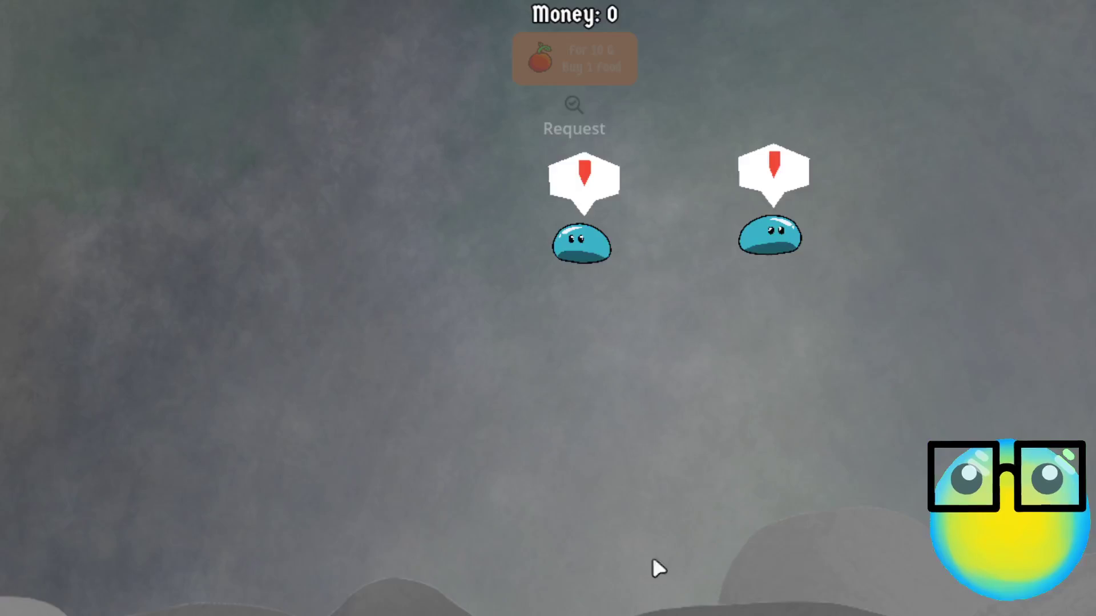
click(625, 243)
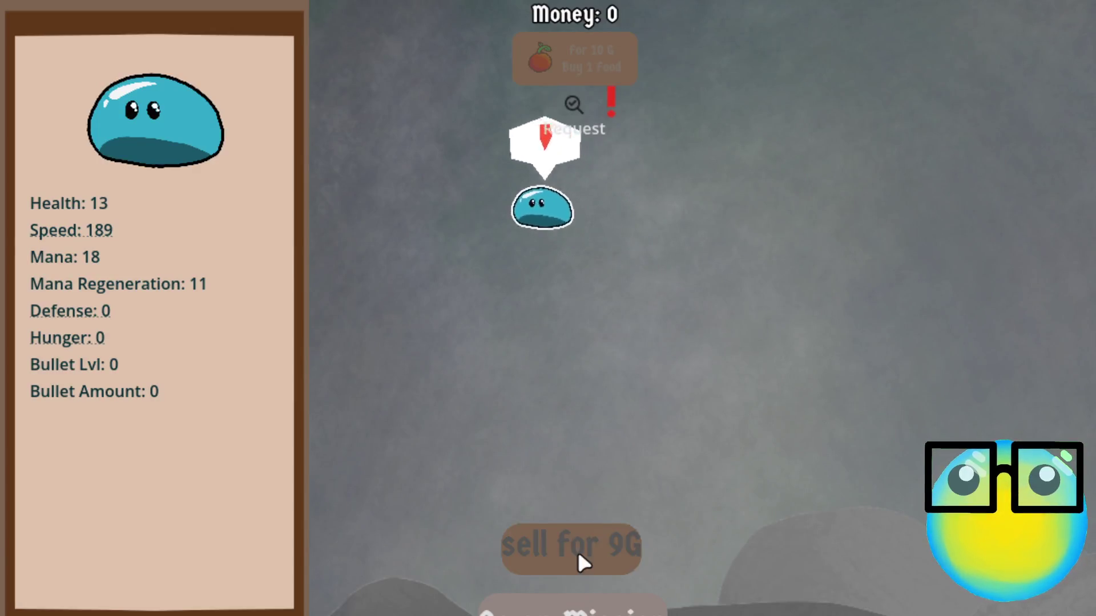
click(579, 553)
Restart after the game over, breed brown with green into olive, then brown with olive.
click(581, 396)
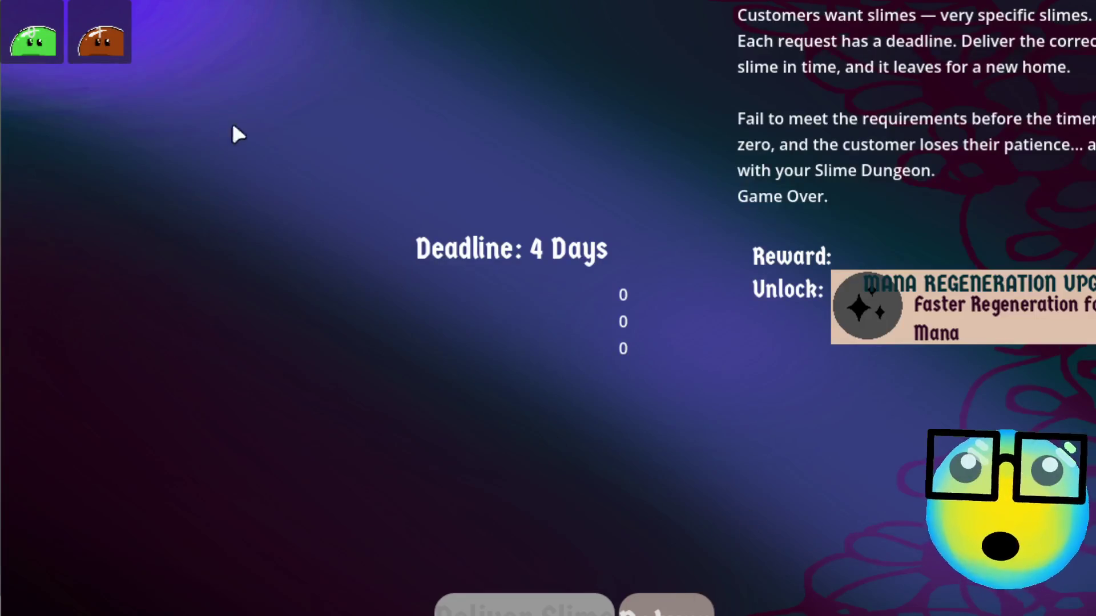
click(662, 599)
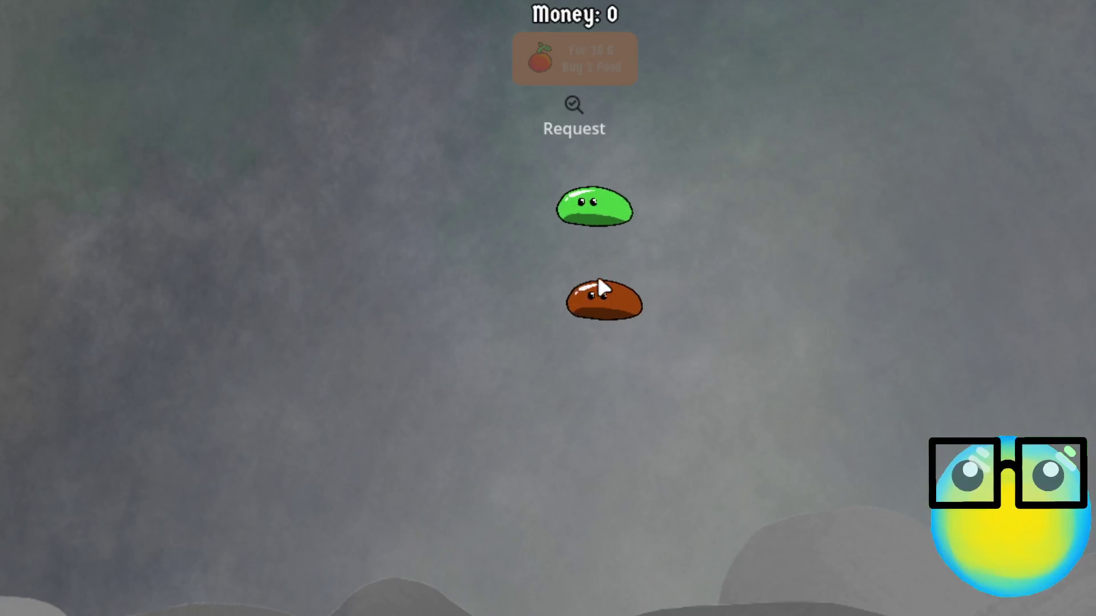
click(599, 288)
click(590, 220)
click(562, 597)
click(665, 270)
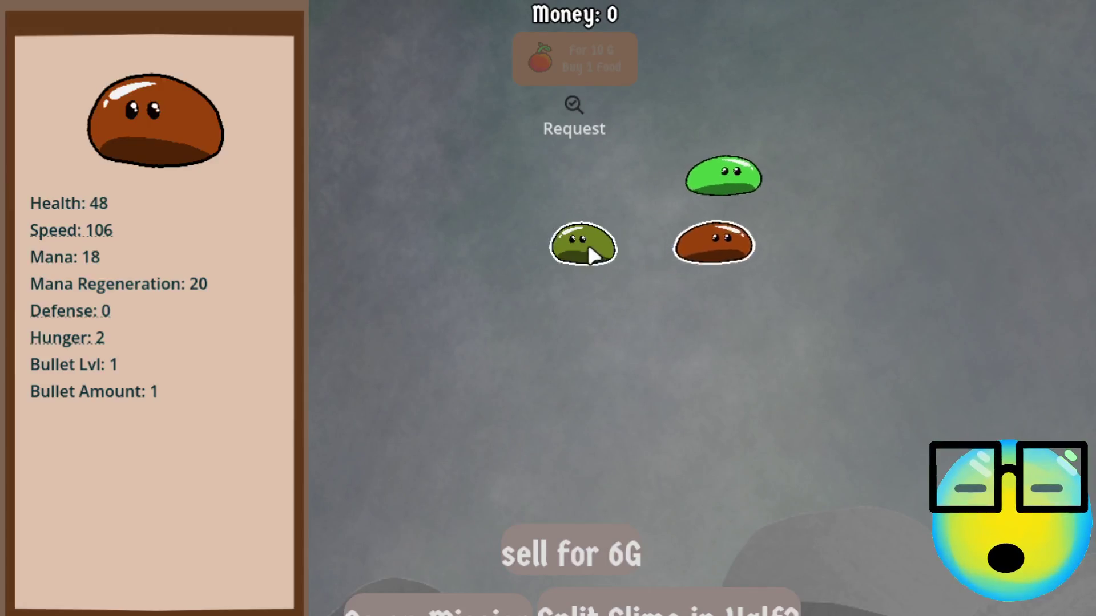
click(587, 245)
click(570, 605)
Inspect the new dark-yellow slime, toggle slime selections, and check the customer request's reward.
click(588, 239)
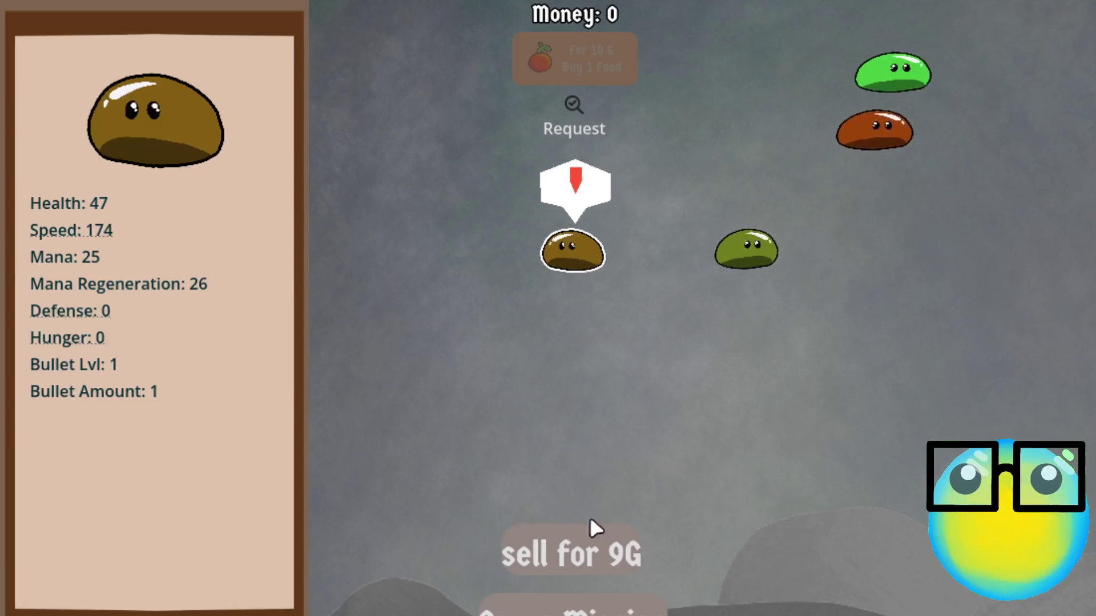
click(833, 251)
click(841, 251)
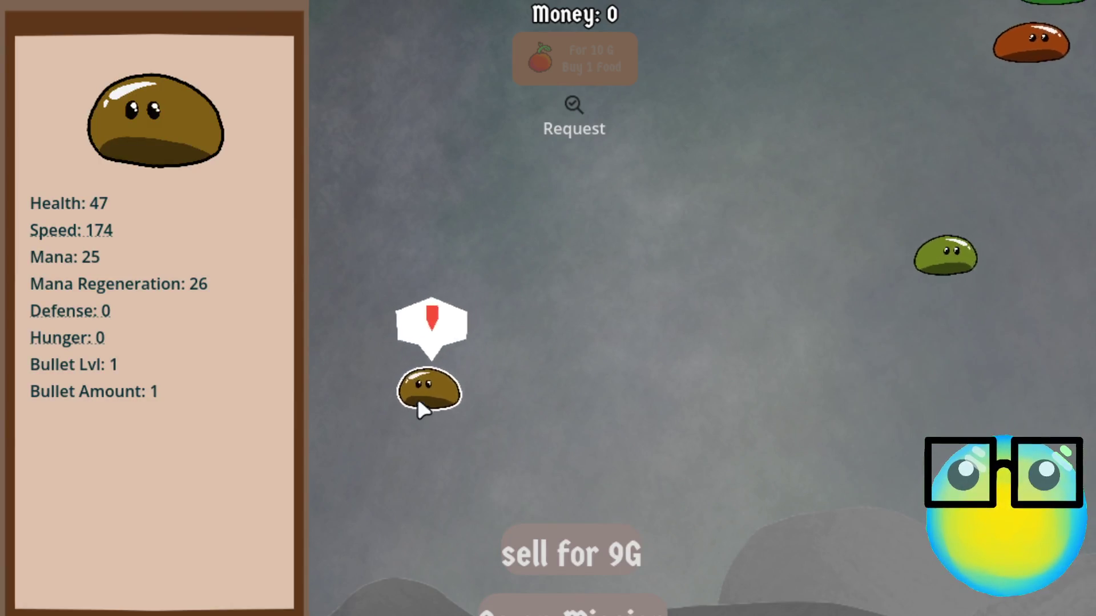
click(420, 400)
click(911, 174)
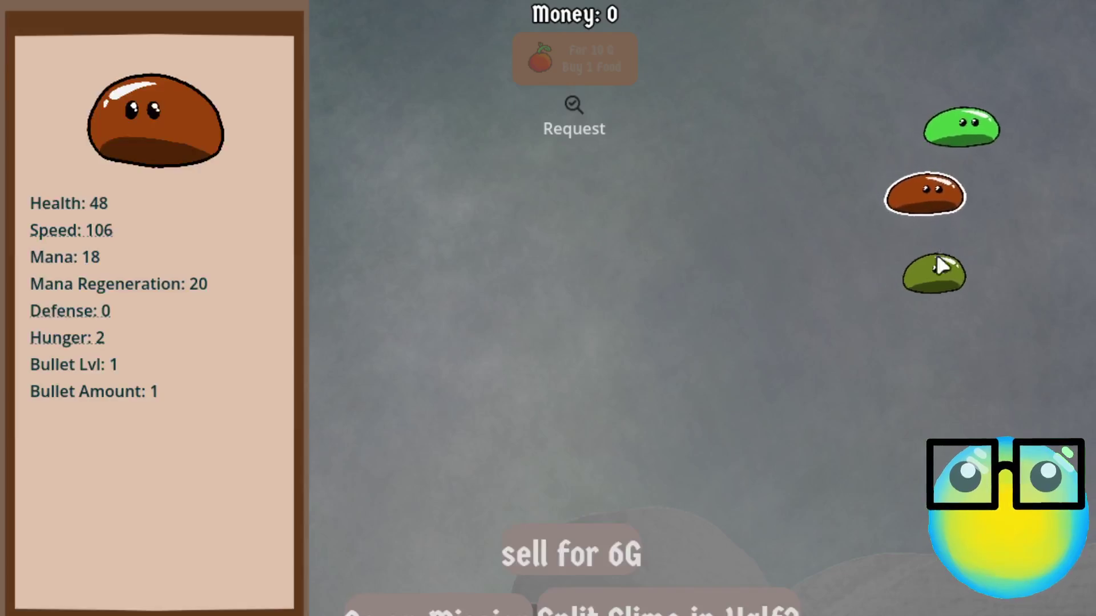
click(936, 262)
click(724, 240)
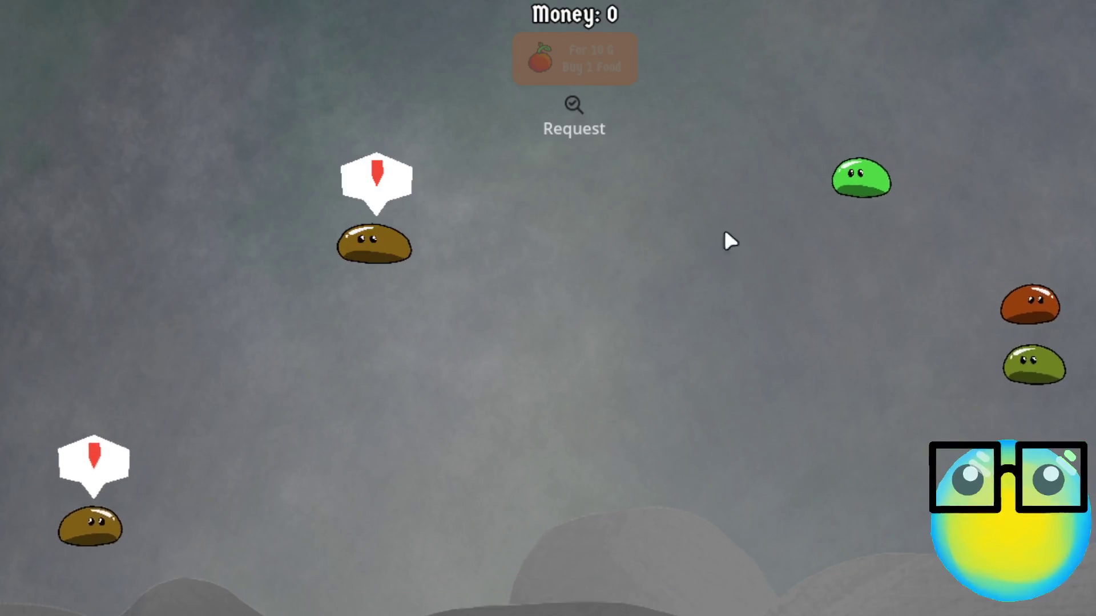
click(558, 130)
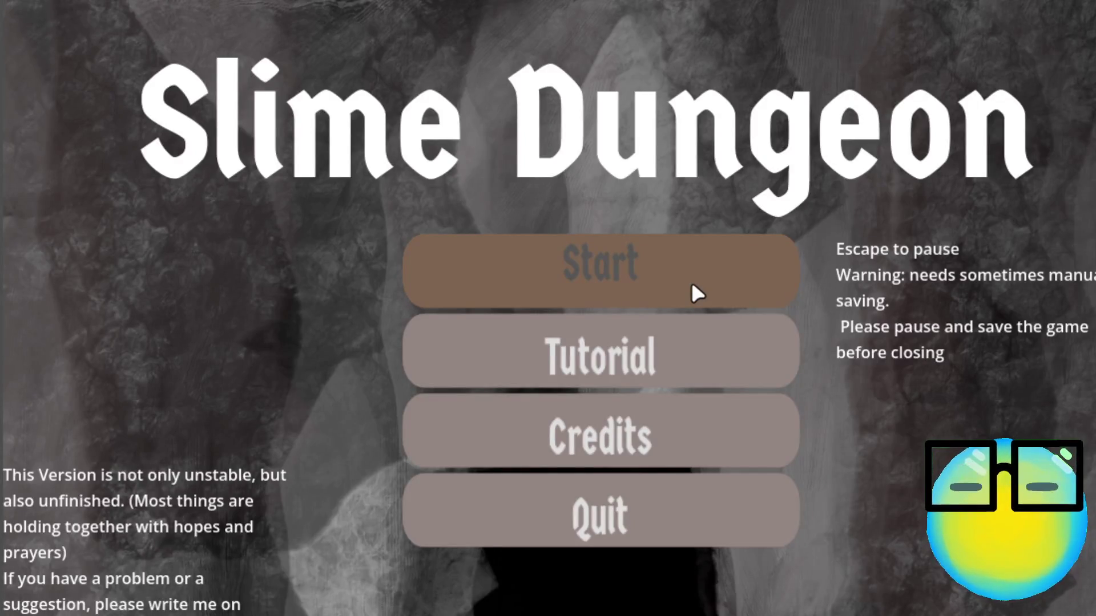
Start a new game from the title menu and view the customer request's reward.
click(693, 286)
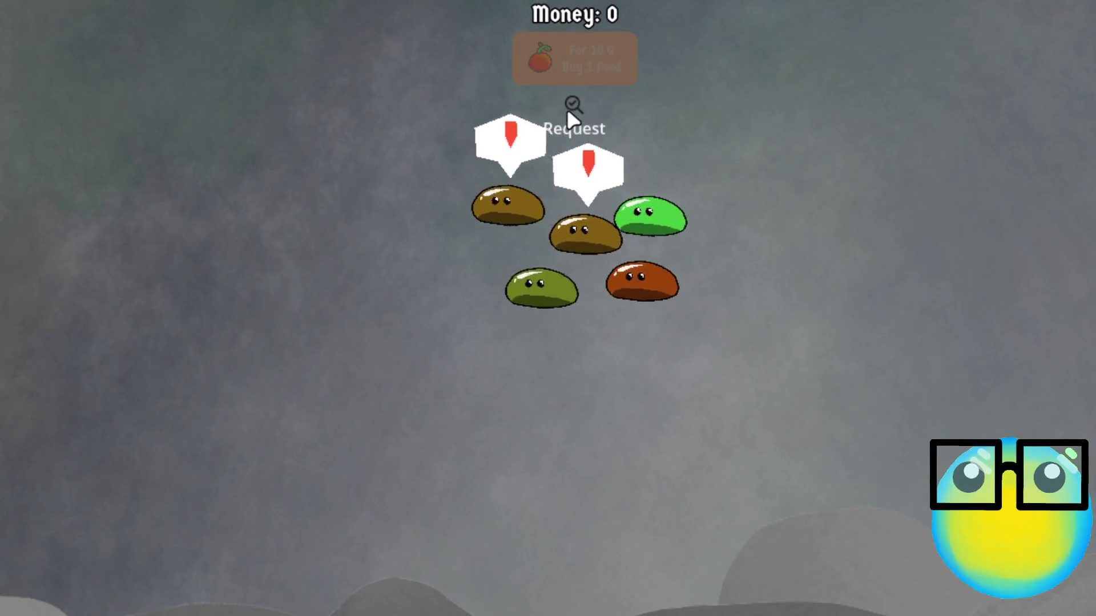
click(568, 121)
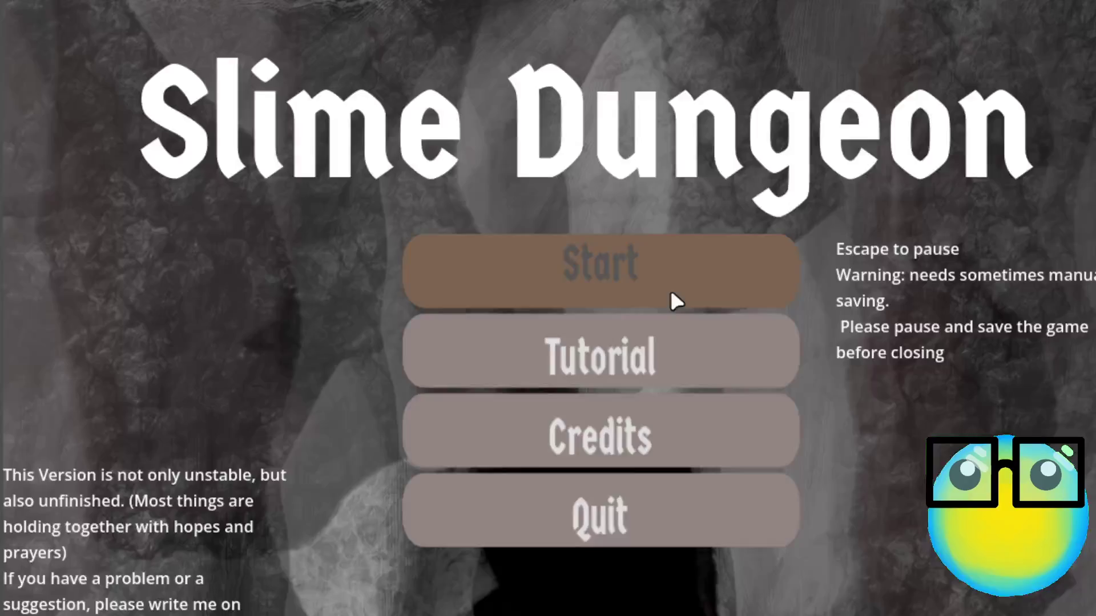
Start a new game, open the request screen, and deliver slimes repeatedly to cycle the rewards.
click(669, 286)
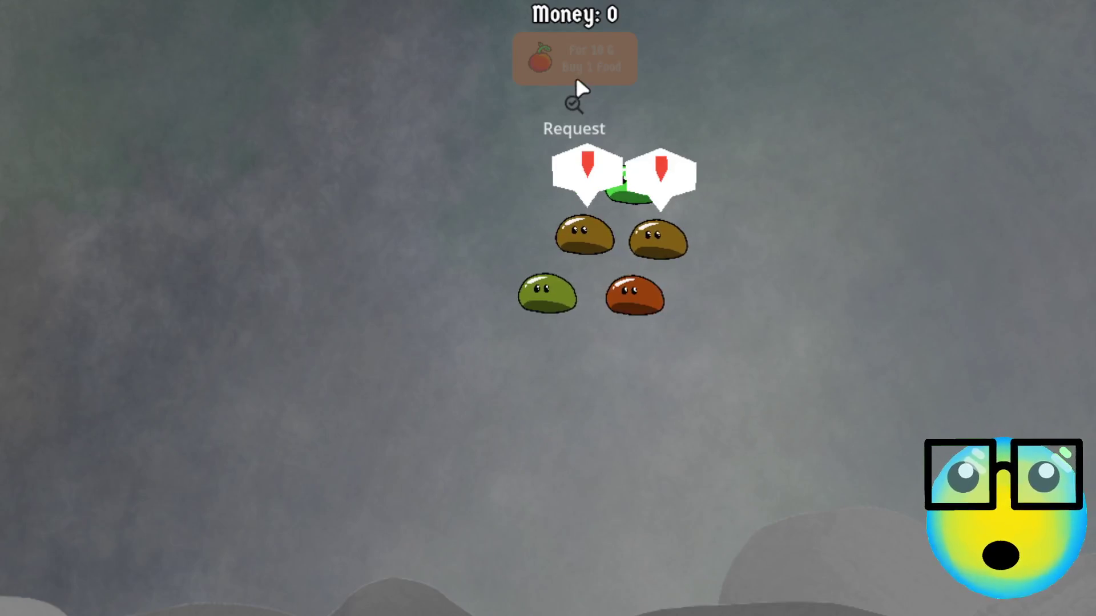
click(572, 109)
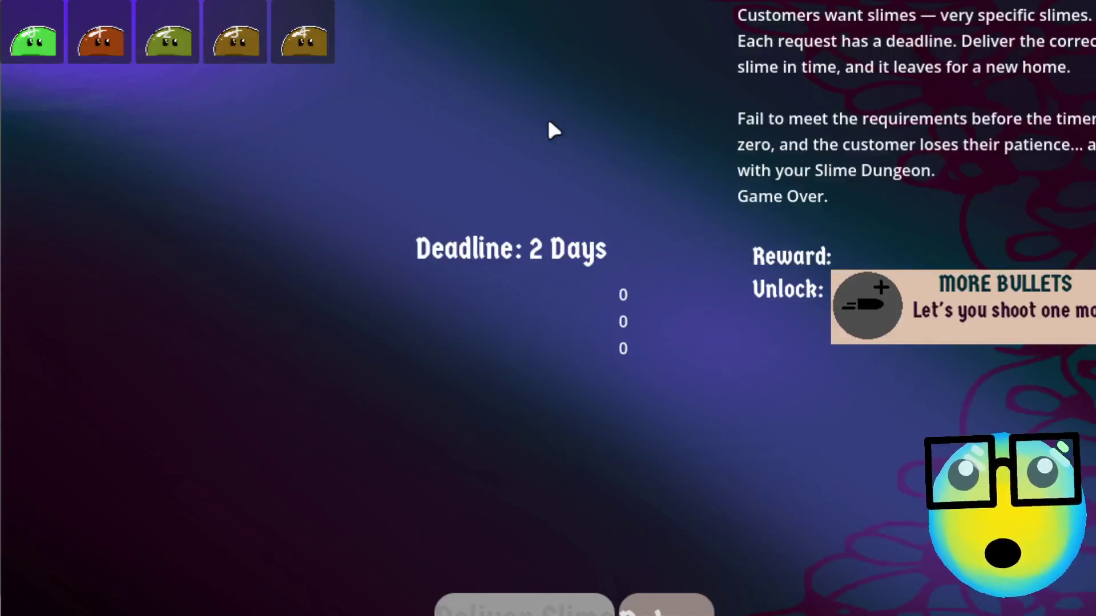
click(312, 54)
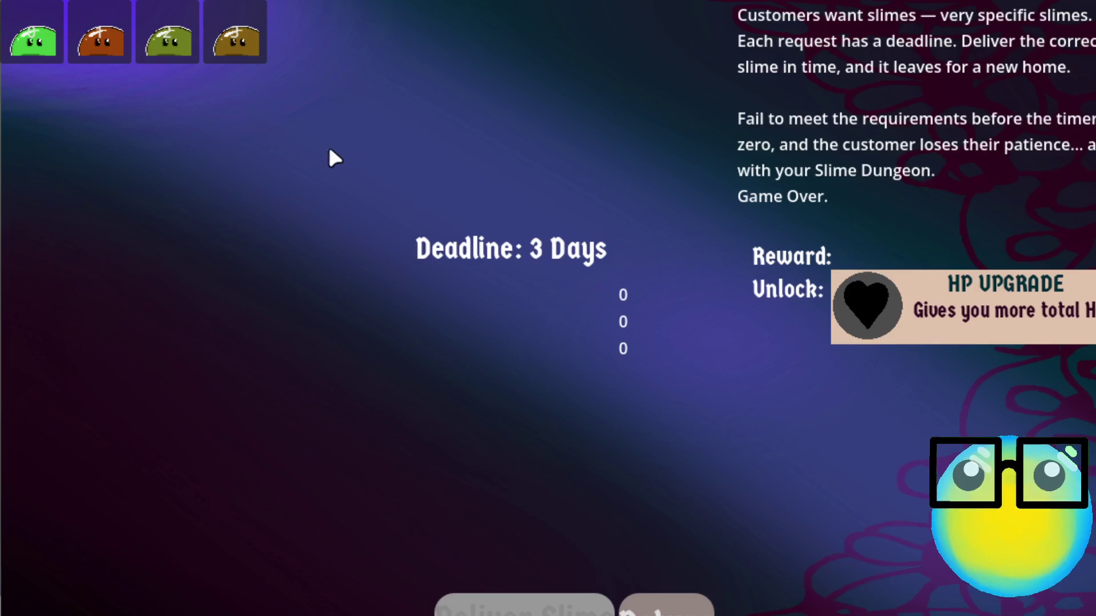
click(242, 39)
click(542, 597)
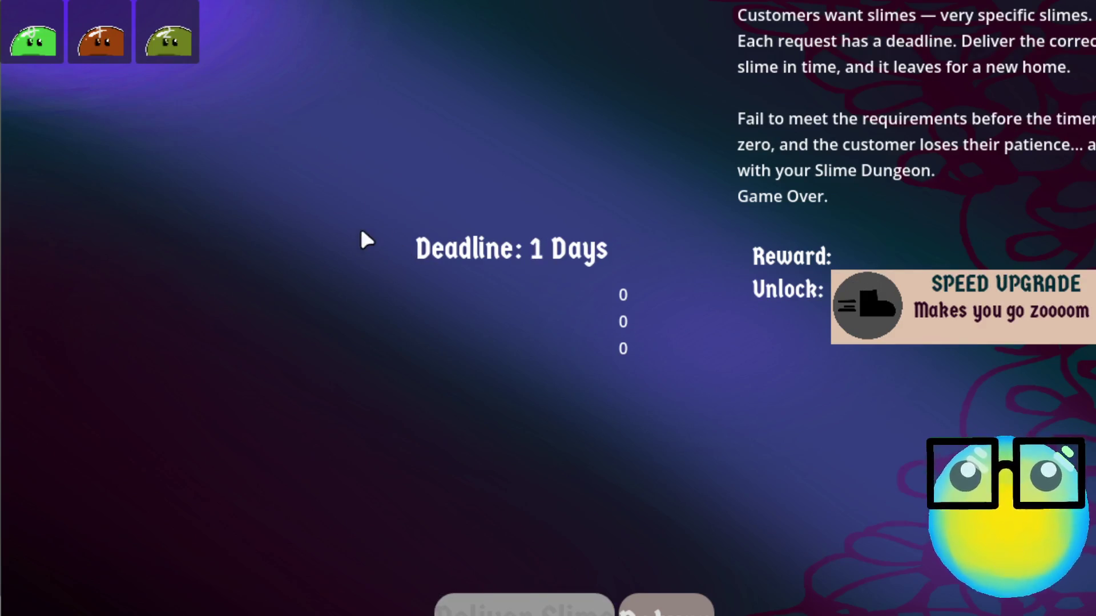
click(164, 31)
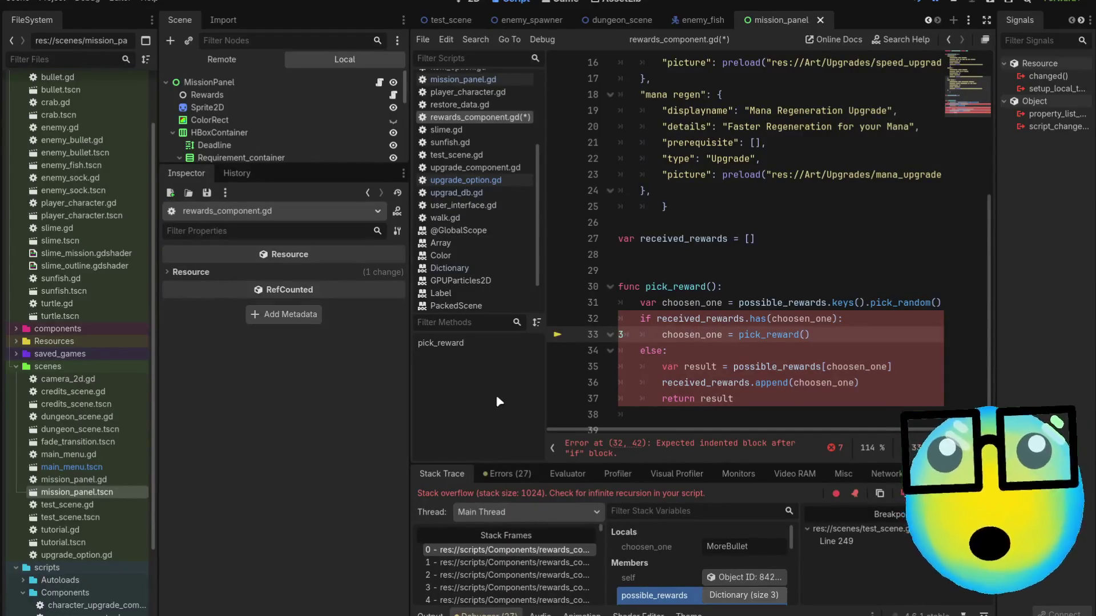
Clear the stray '3' and open a blank line 33 under the received_rewards check.
click(848, 317)
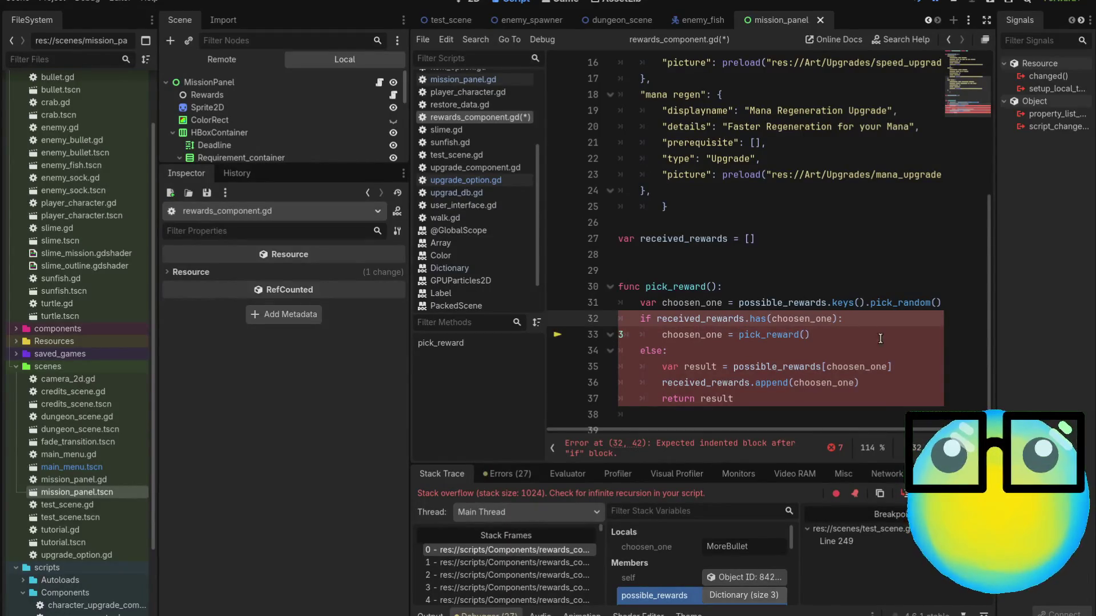
click(832, 336)
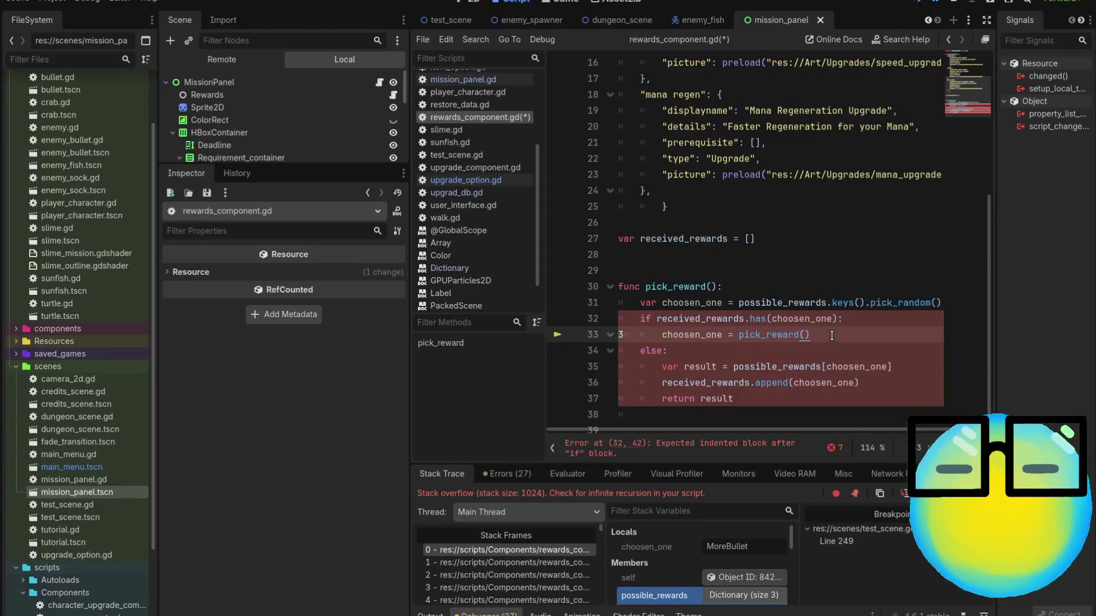
click(860, 320)
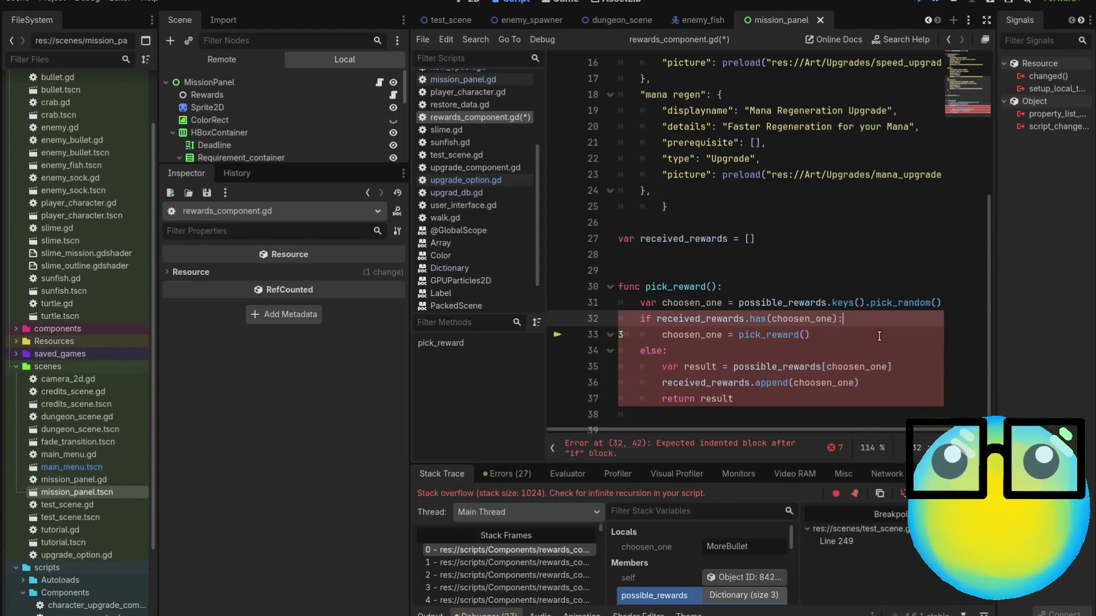
key(Return)
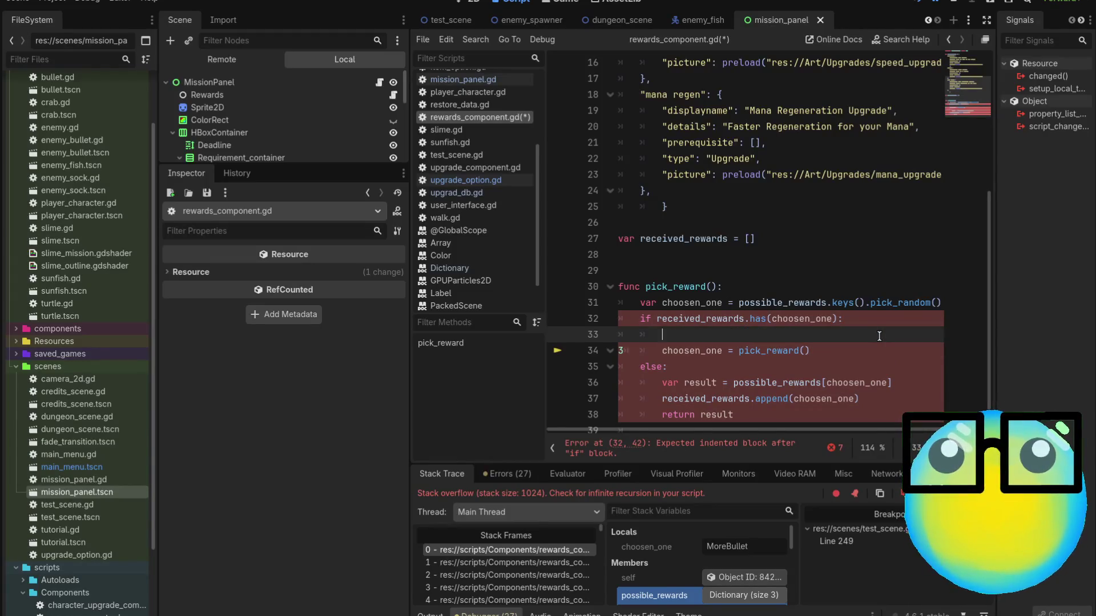
key(Right)
key(Right)
key(BackSpace)
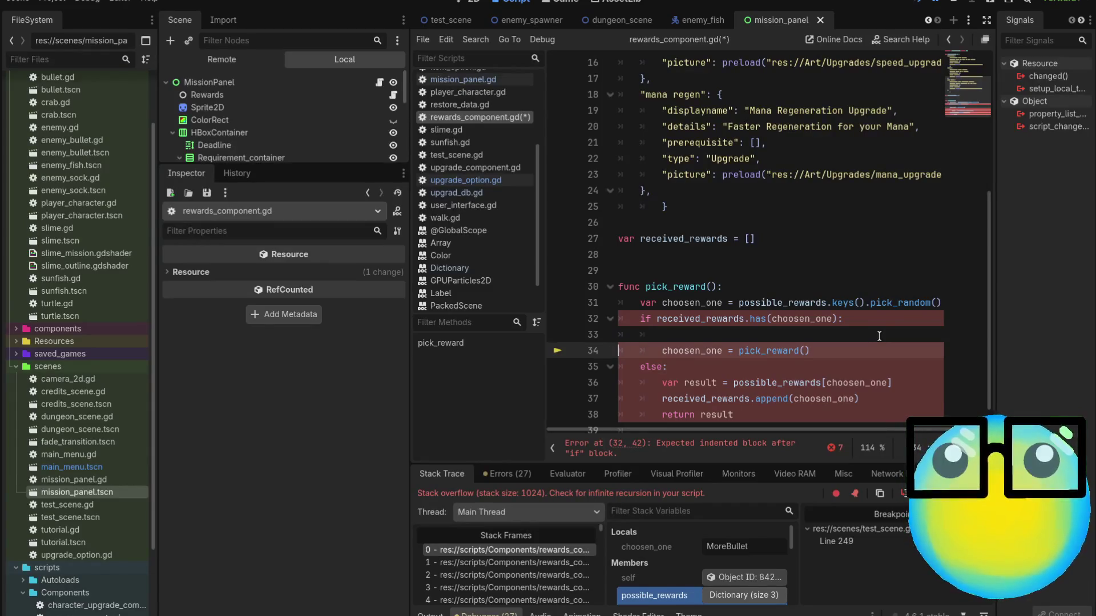
key(Up)
key(Up)
key(Home)
click(879, 336)
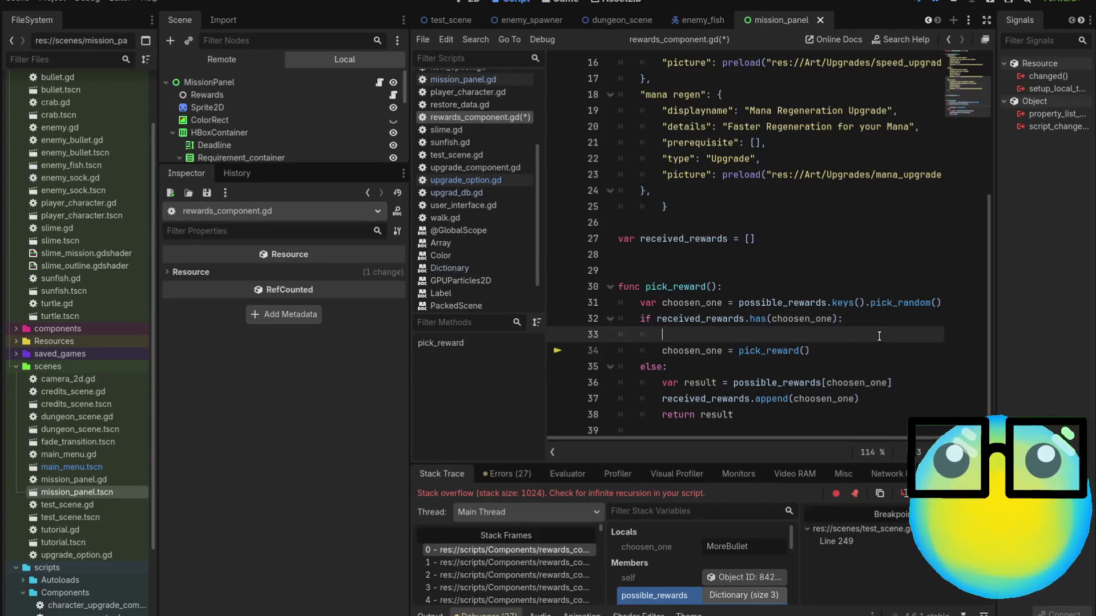
Write the condition 'if possible_rewards.is_empty():' on line 33.
text(if )
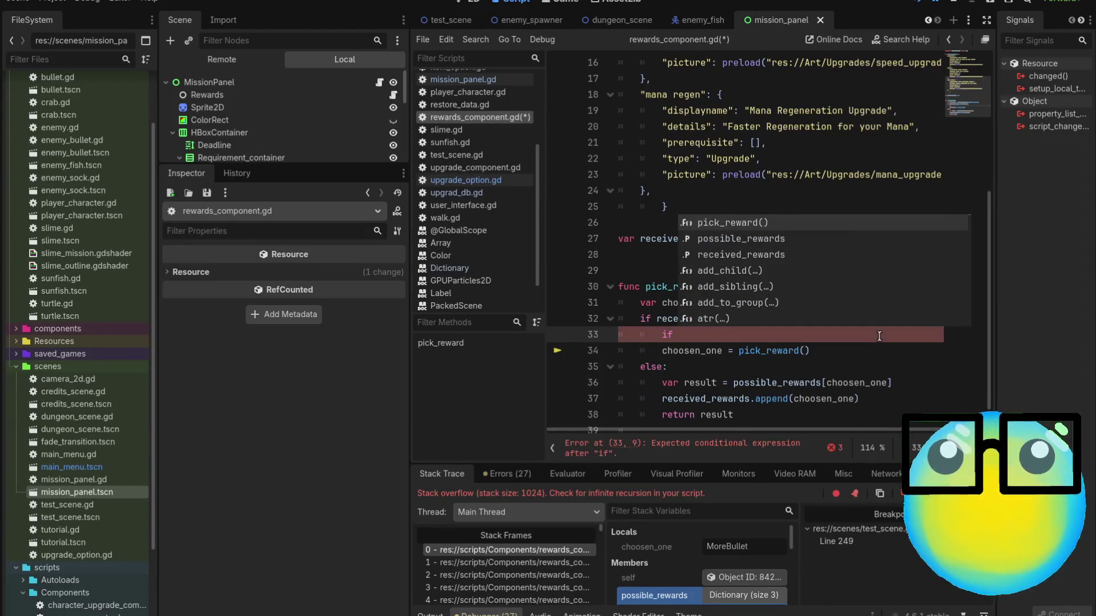
text(p)
key(Down)
key(Return)
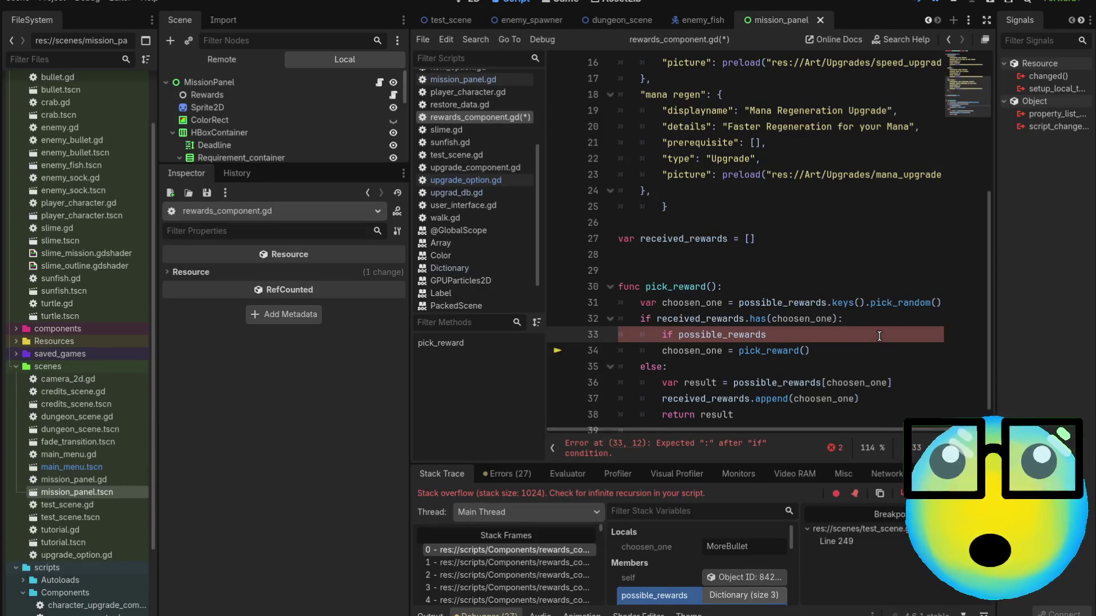
text(>)
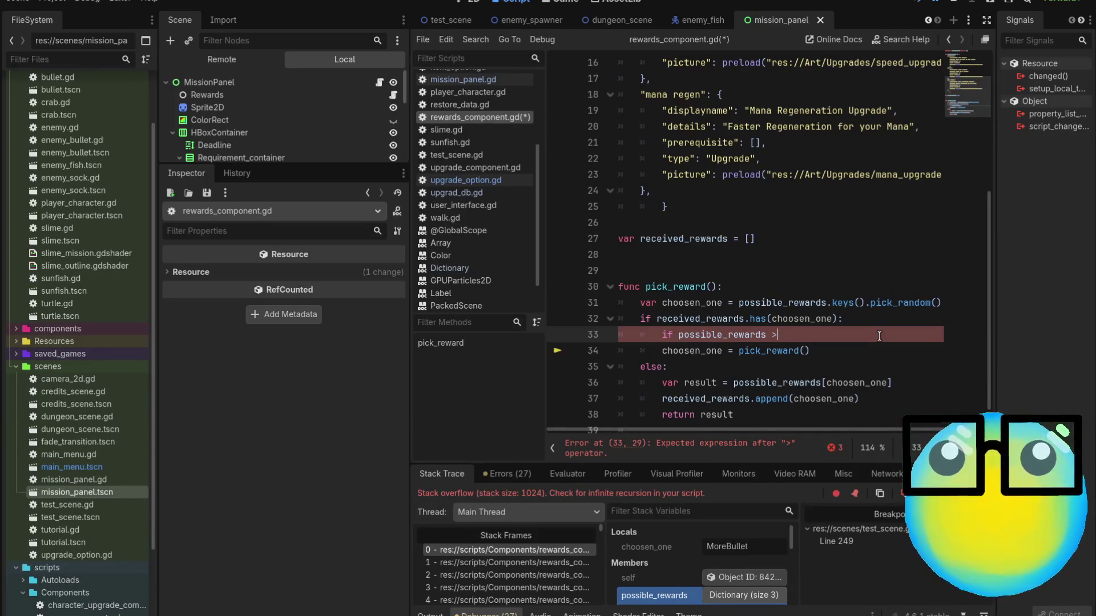
key(BackSpace)
text(.i)
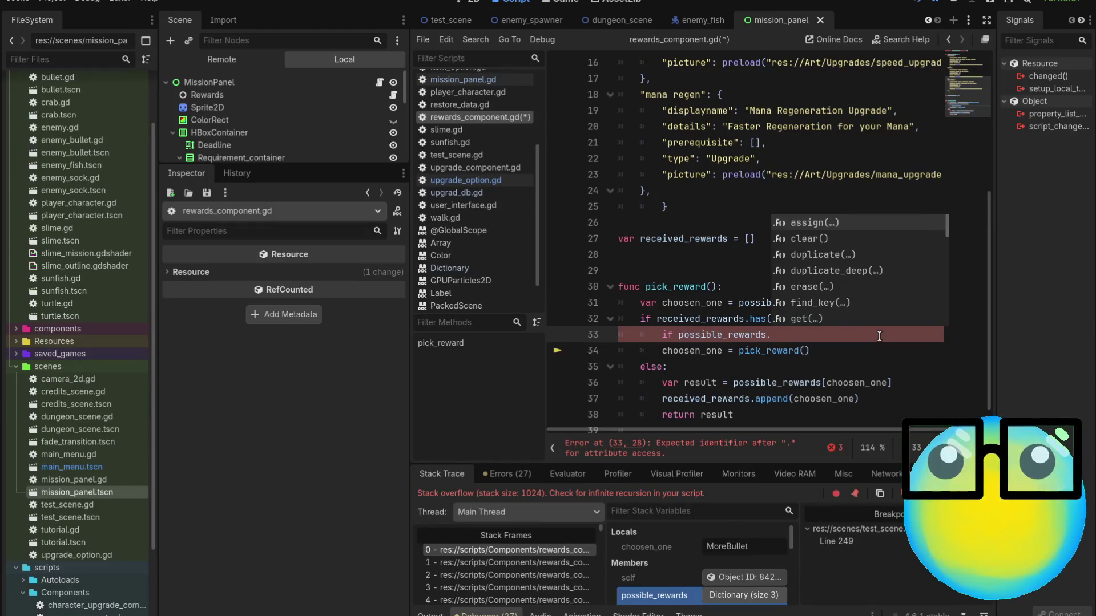
key(Return)
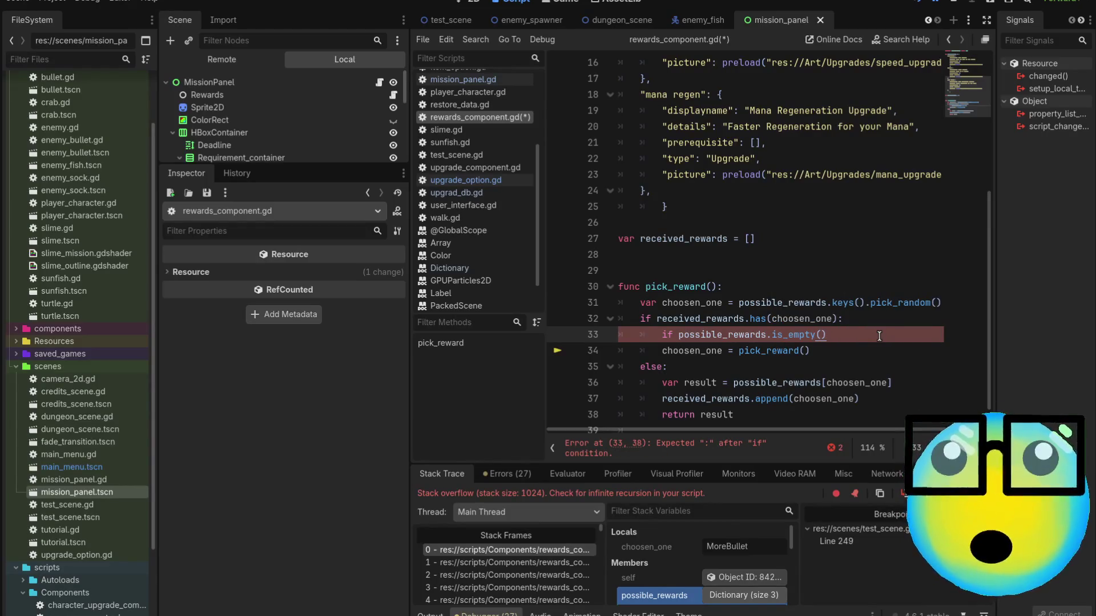
text(:)
Add 'return null' under the empty check and save the script.
key(Return)
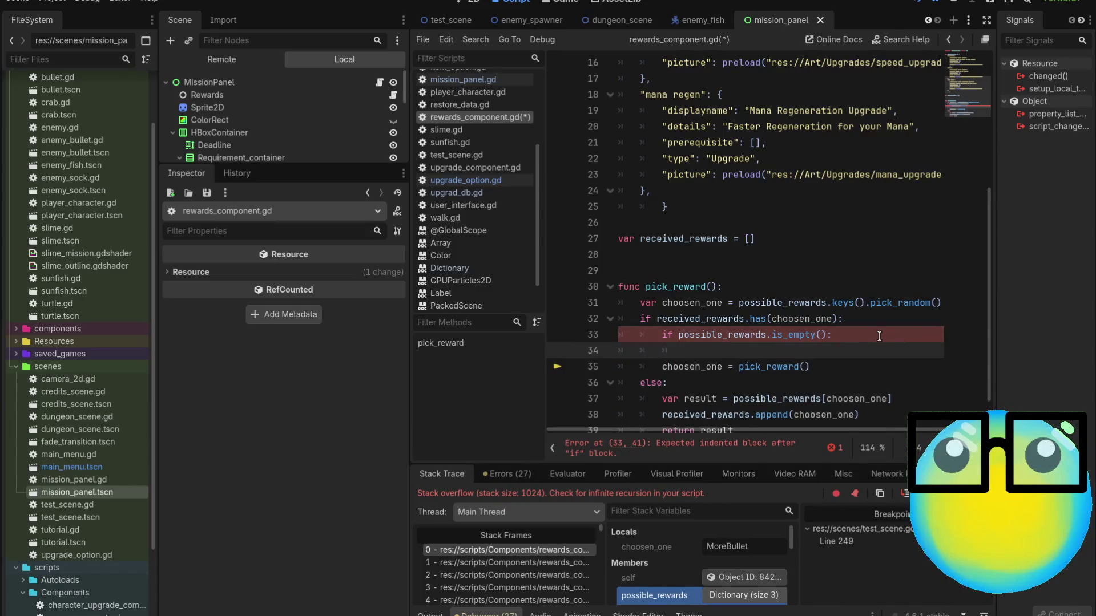
text(re)
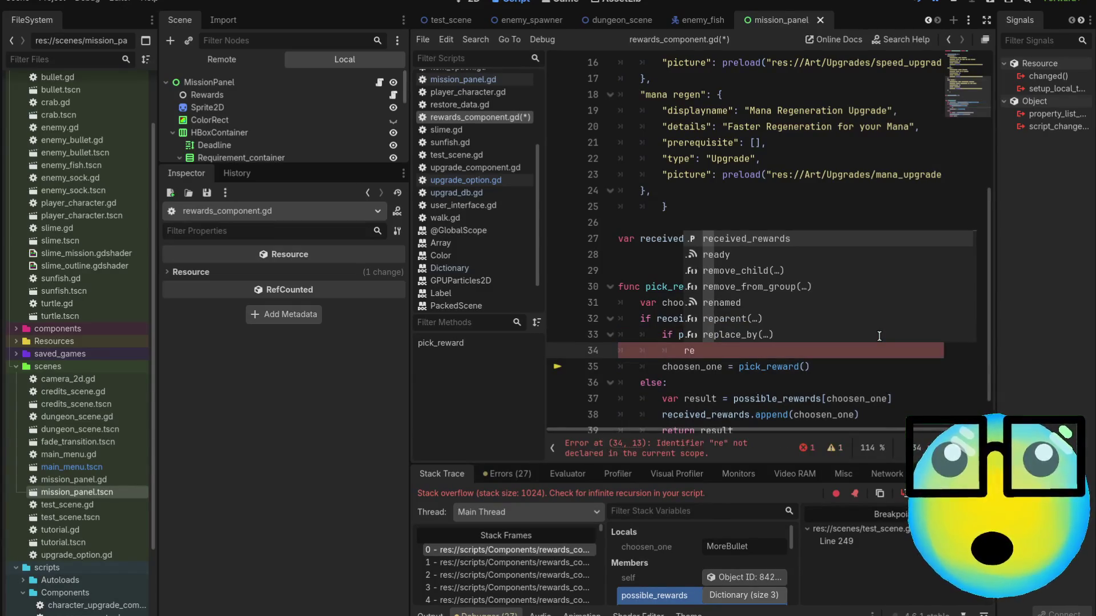
text(t)
key(Return)
text(n)
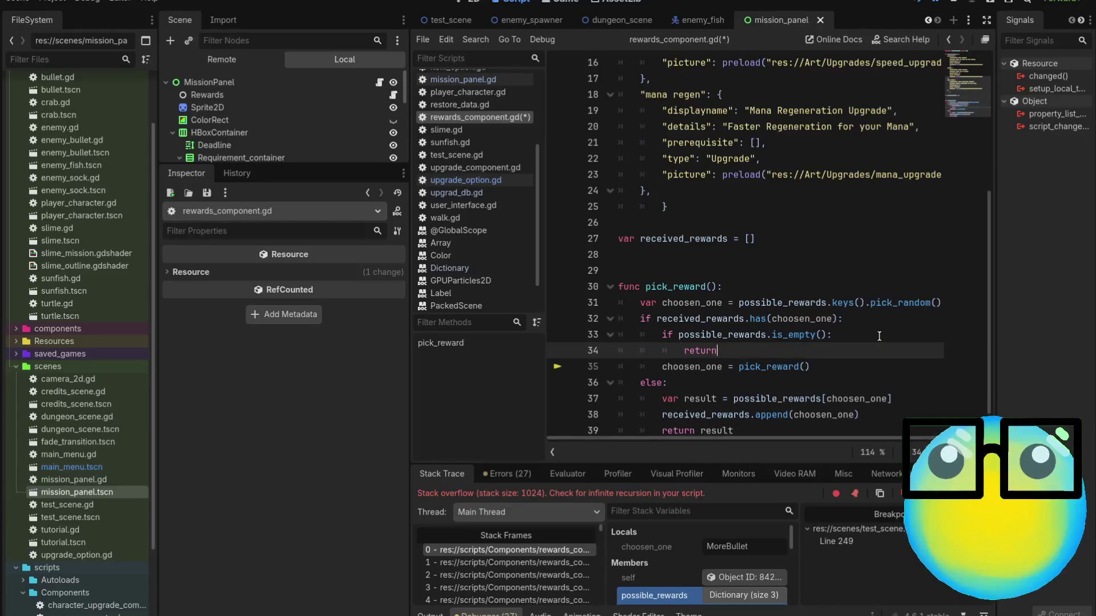
text( null)
key(Return)
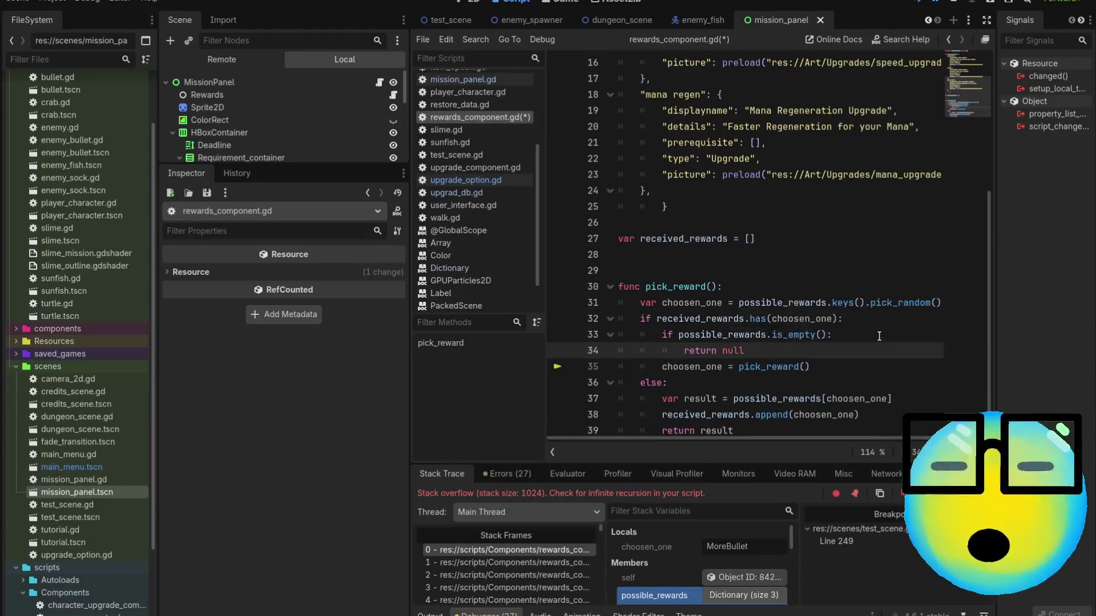
key(ctrl+s)
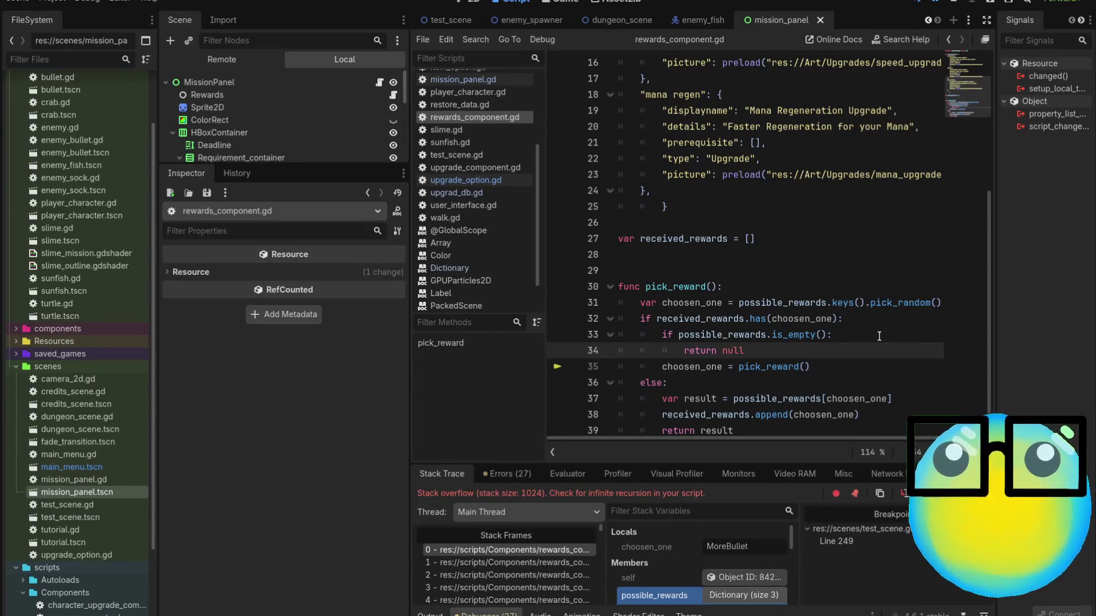
Change line 33 to 'if possible_rewards == received_rewards:', save, and relaunch into a new game.
click(823, 335)
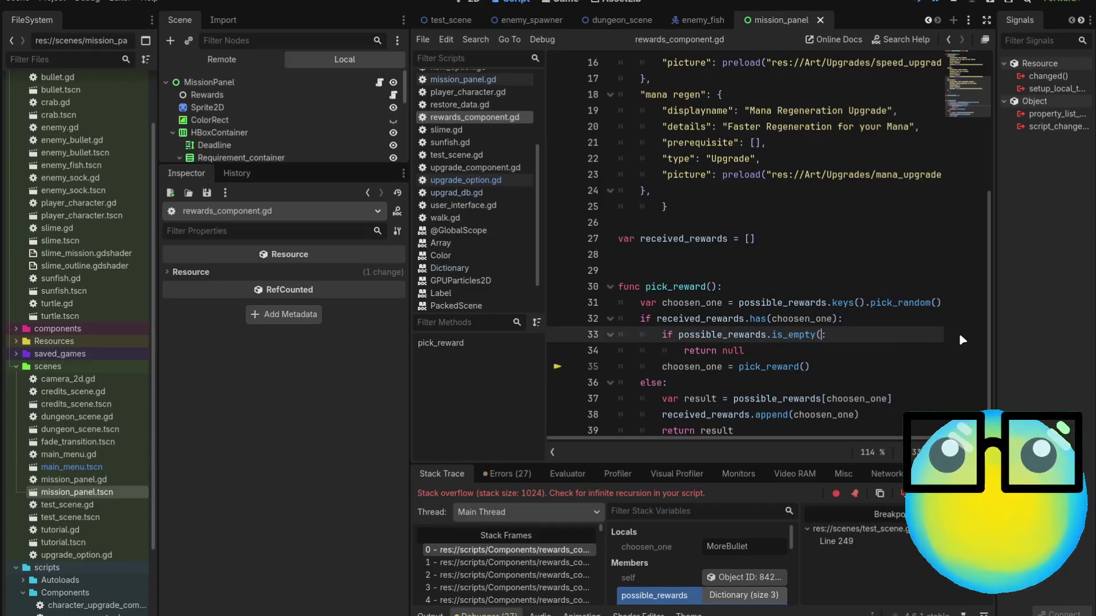
key(BackSpace)
key(BackSpace)
key(BackSpace)
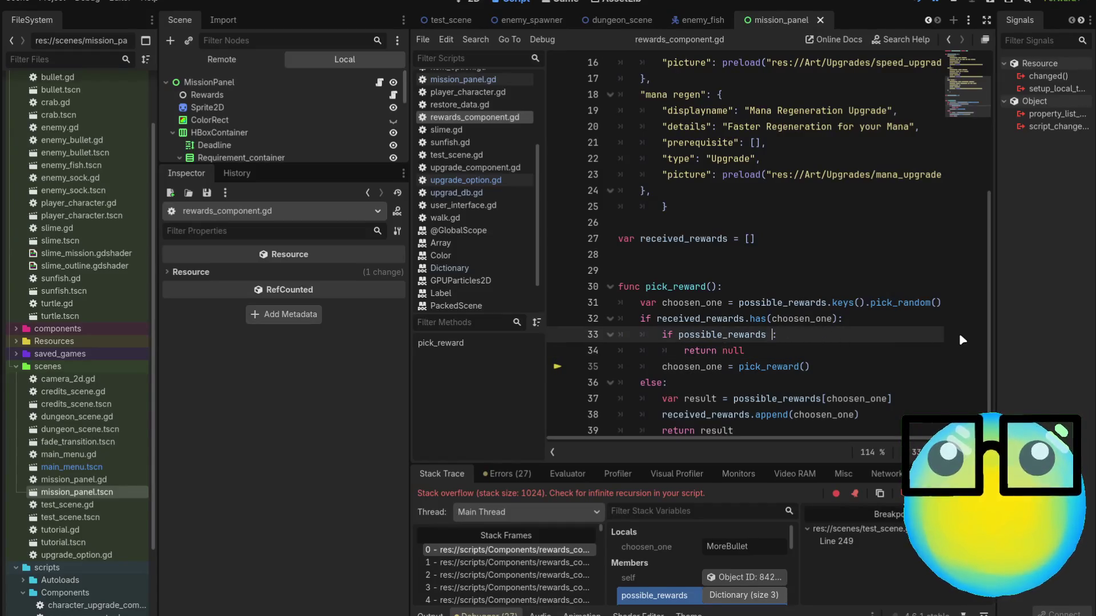
text(== )
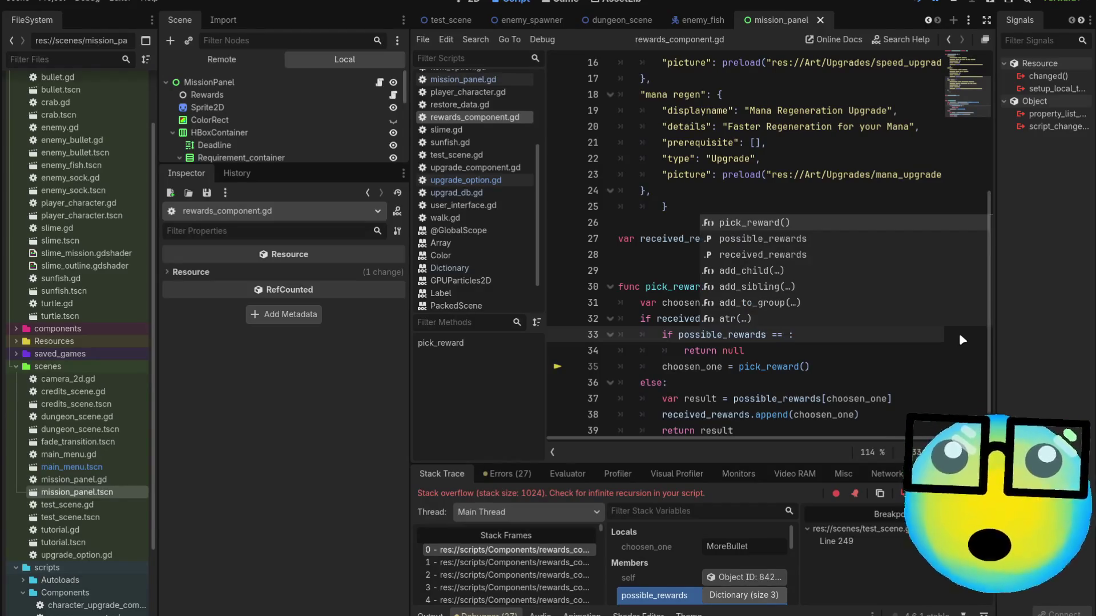
text(re)
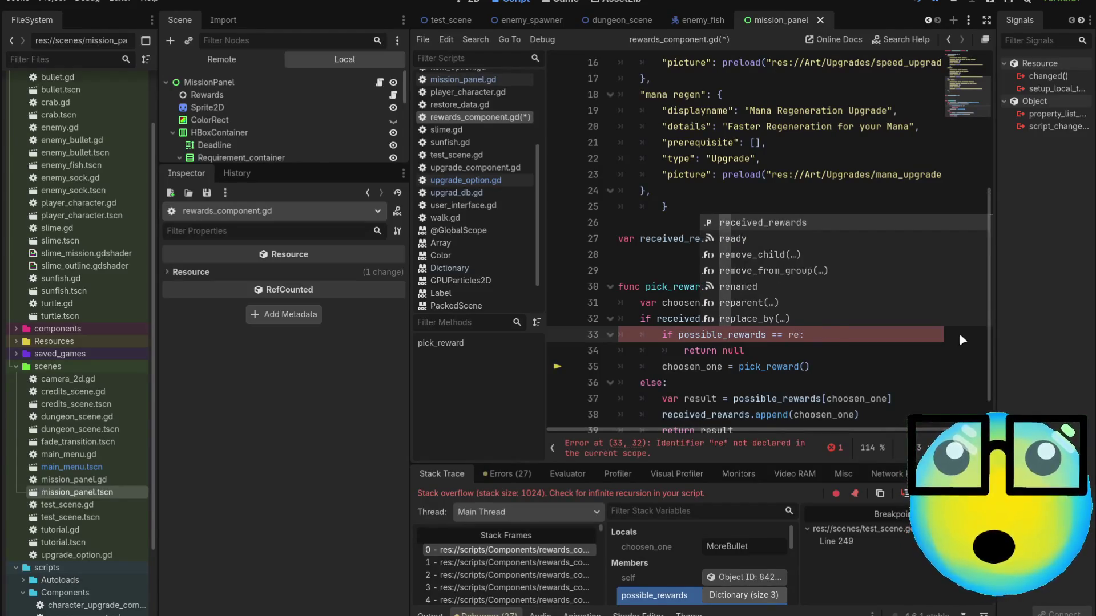
key(Return)
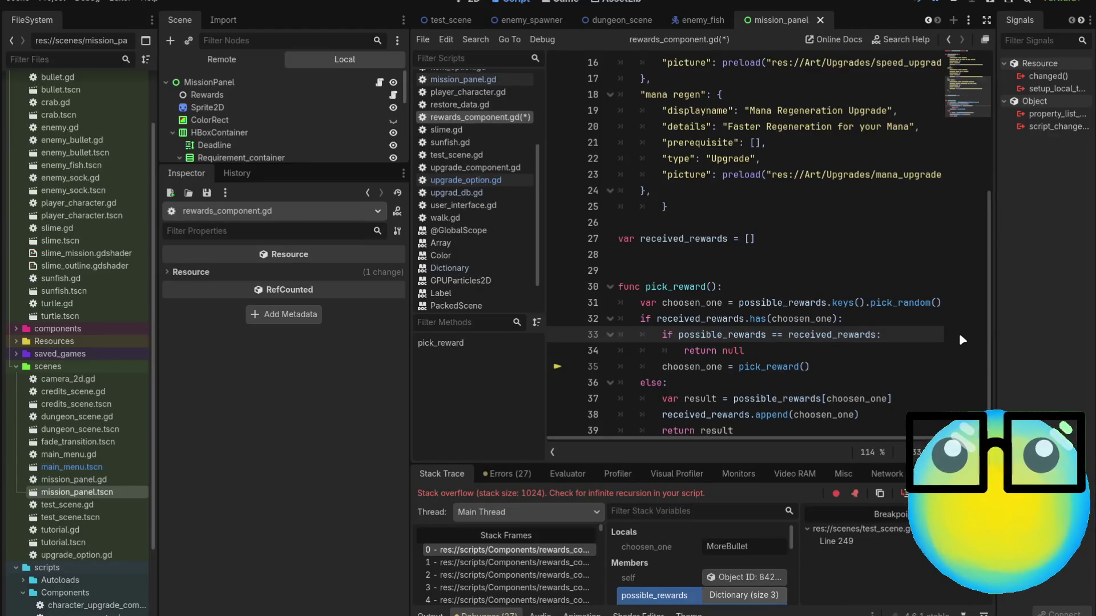
key(ctrl+s)
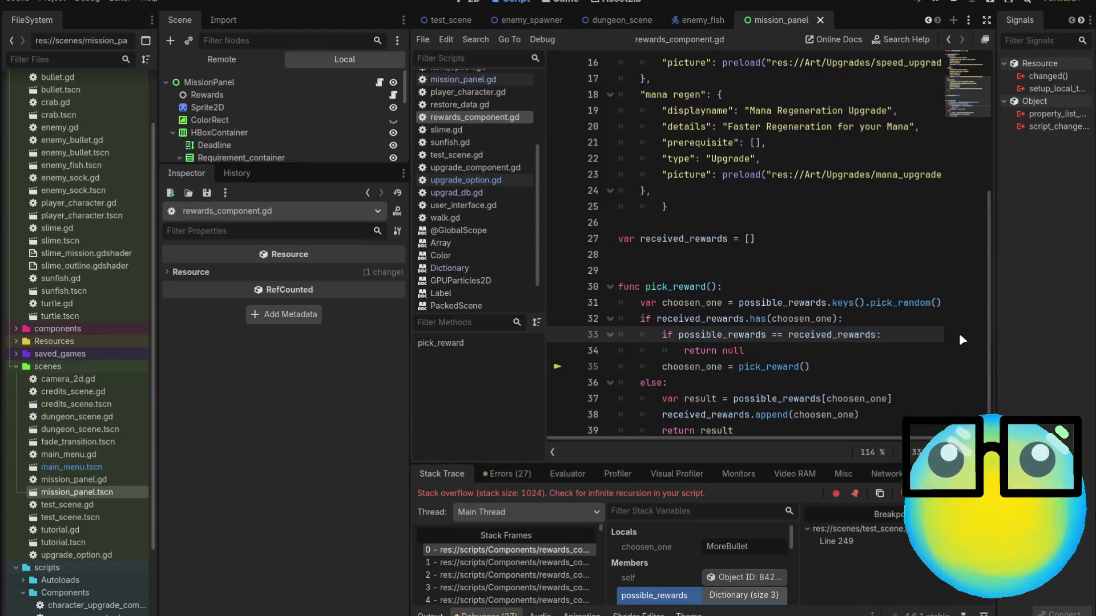
key(F5)
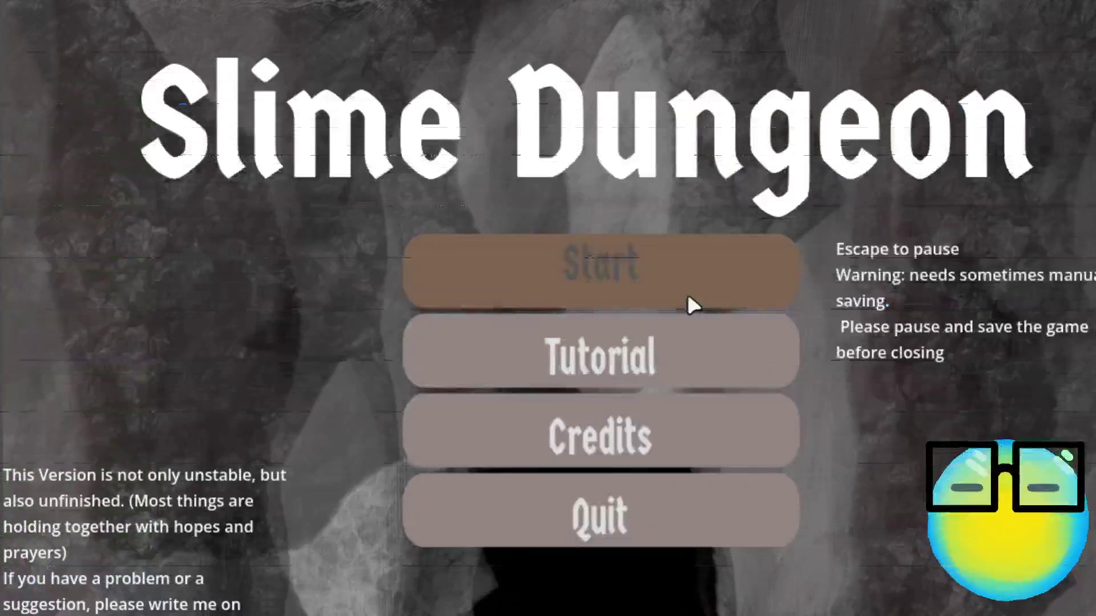
click(688, 293)
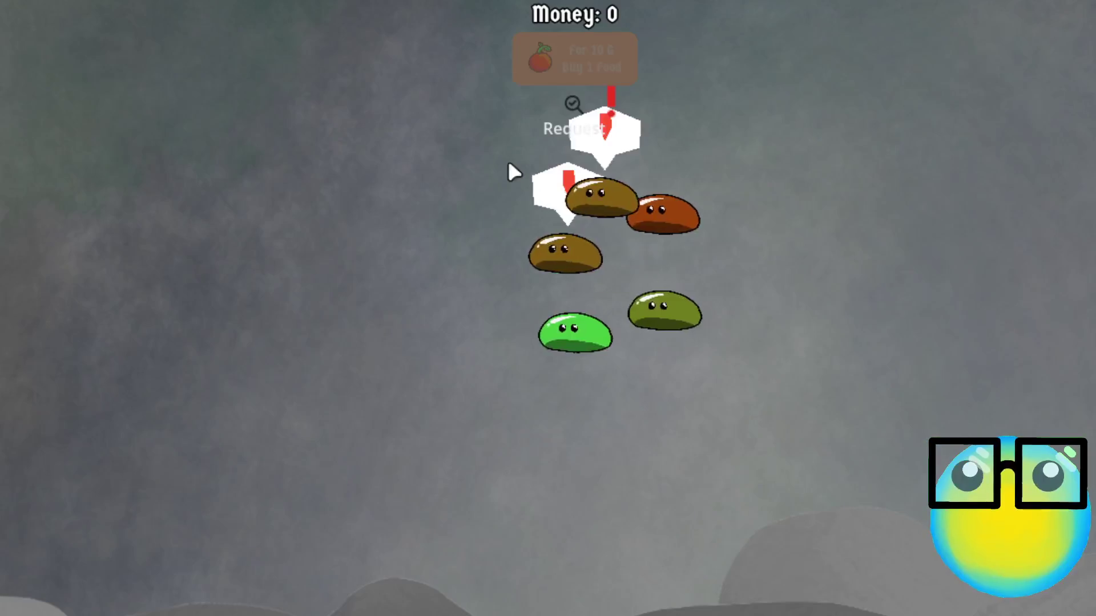
Open the customer request and deliver two slimes, triggering the Dictionary-versus-Array comparison error.
click(574, 107)
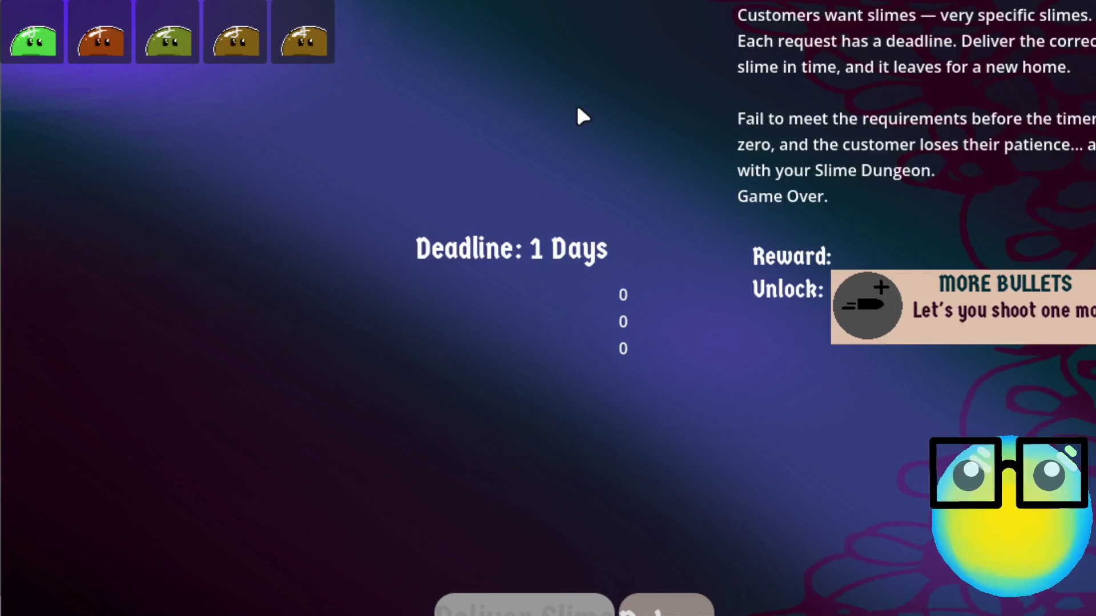
click(298, 46)
click(599, 596)
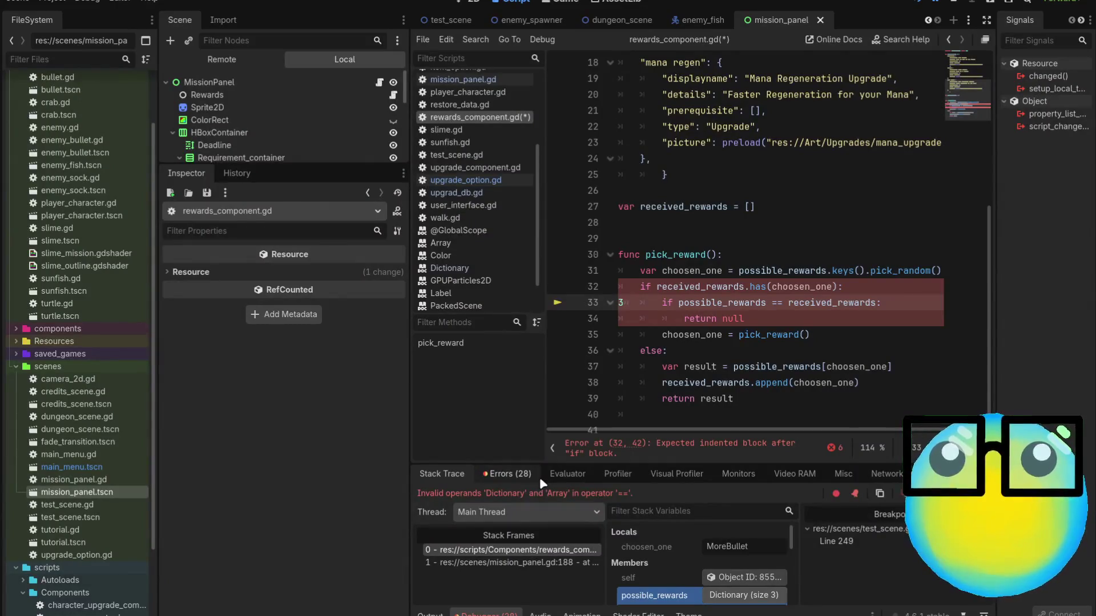
Delete the stray '3' on line 33, review received_rewards and its line-38 append, then undo.
key(BackSpace)
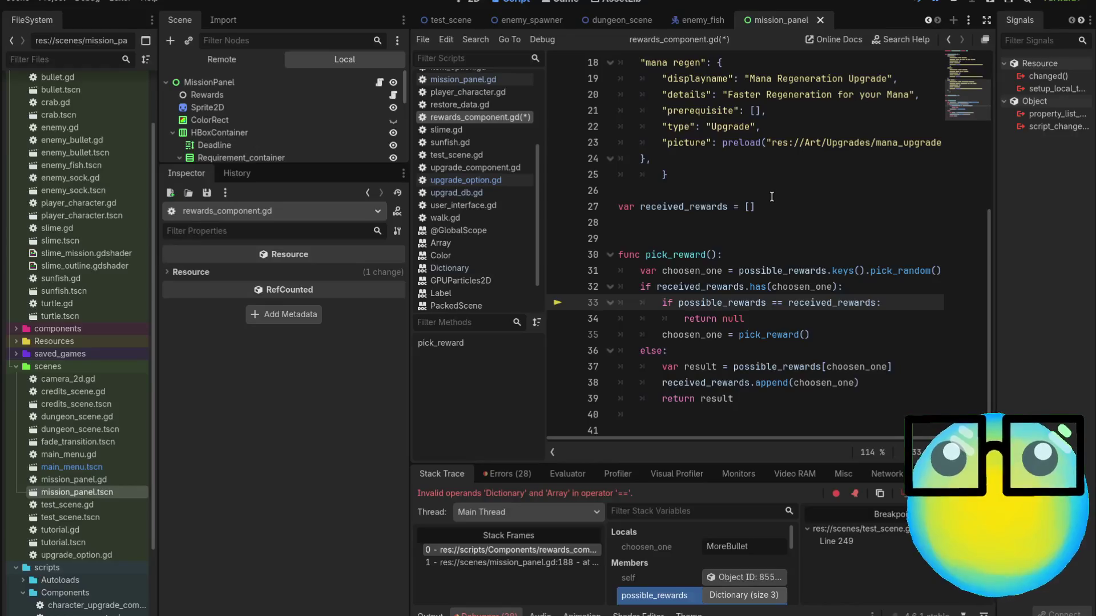
click(772, 211)
text({})
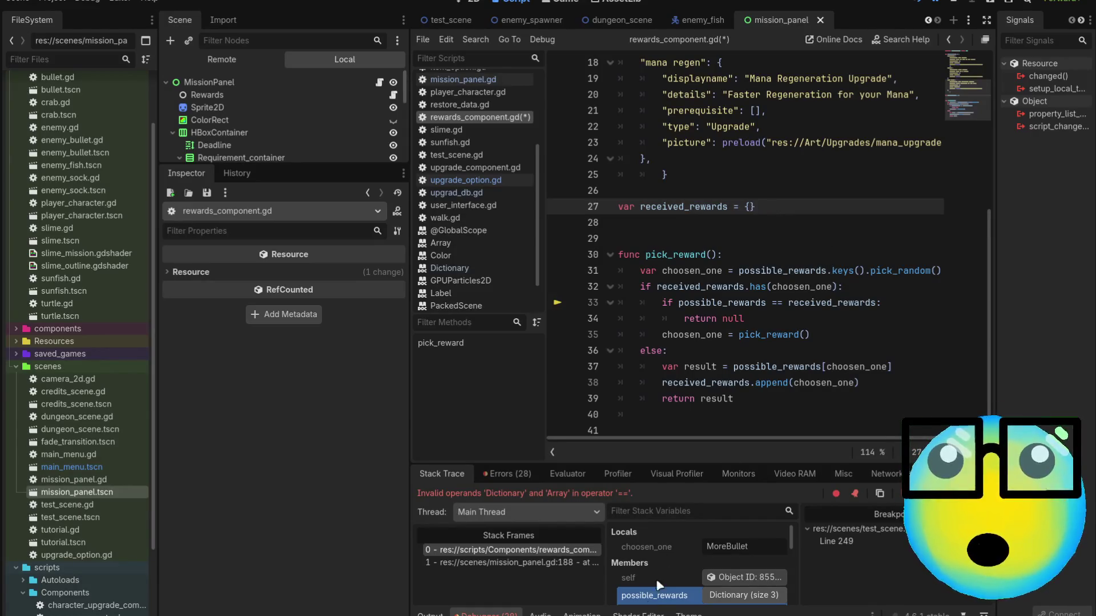
scroll(668, 561, down, 1)
scroll(671, 567, down, 1)
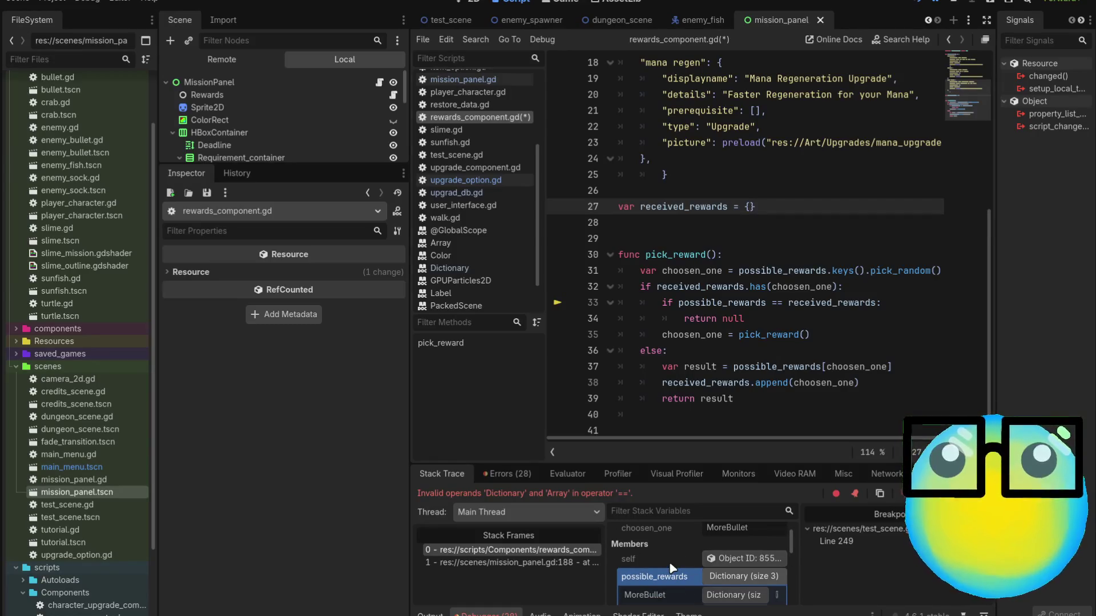
scroll(669, 562, up, 1)
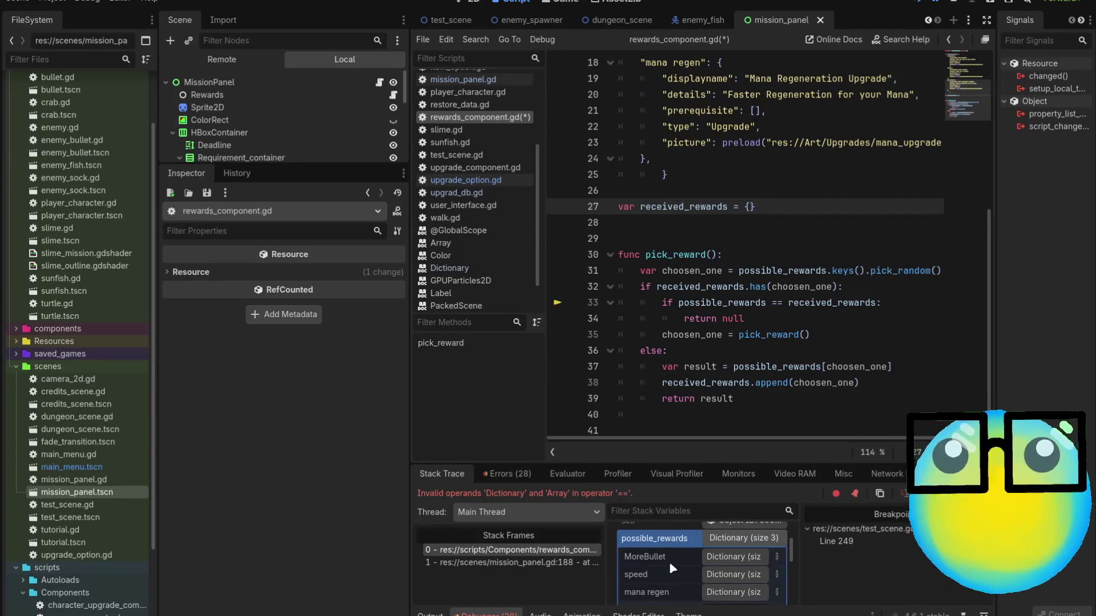
scroll(670, 565, up, 1)
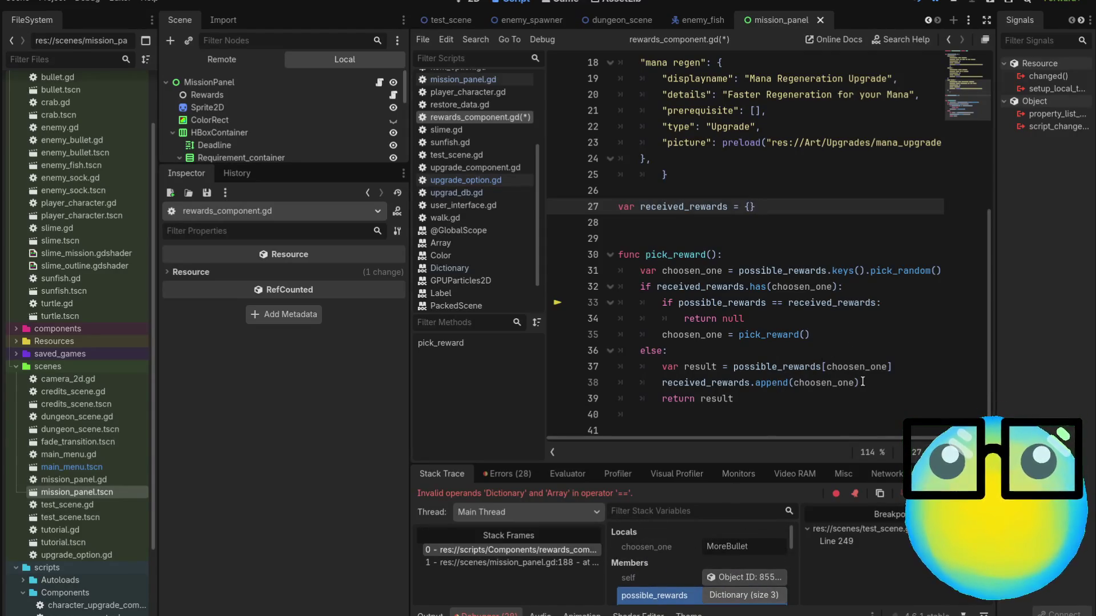
drag(865, 382, 760, 383)
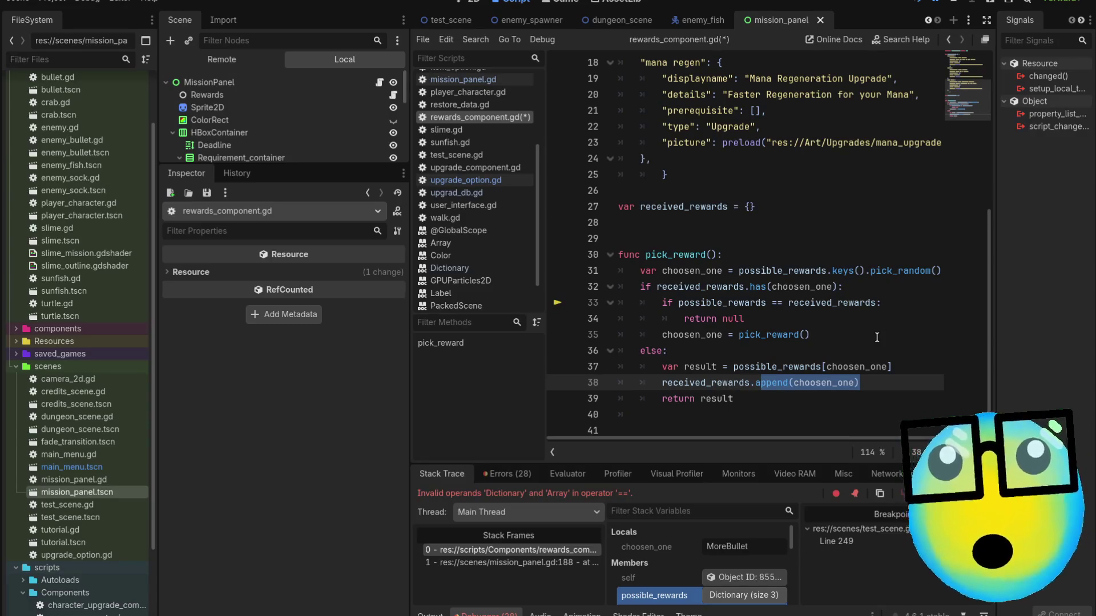
key(ctrl+z)
key(ctrl+z)
key(ctrl+z)
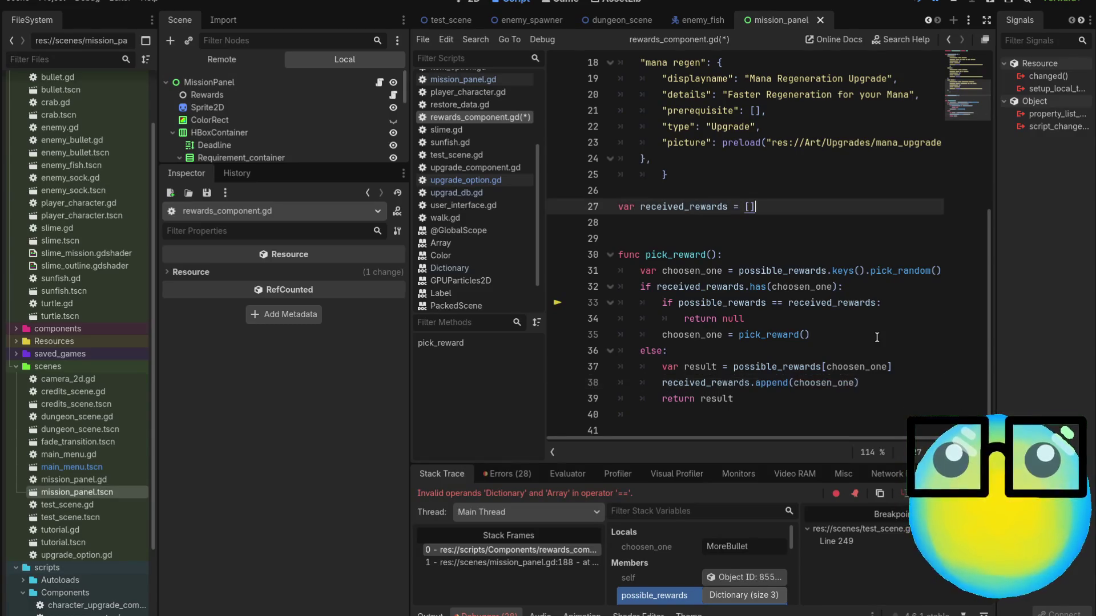
Restore the 'possible_rewards.is_empty()' check and declare received_rewards as an empty dictionary {}.
key(BackSpace)
key(BackSpace)
key(BackSpace)
text(.is_empty())
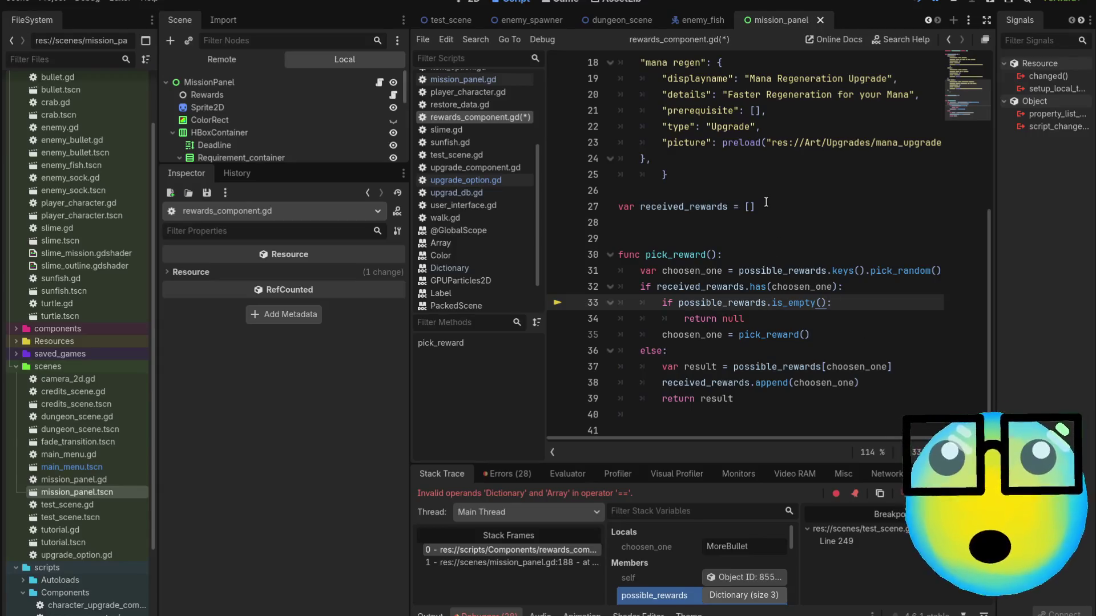
click(823, 213)
key(BackSpace)
key(BackSpace)
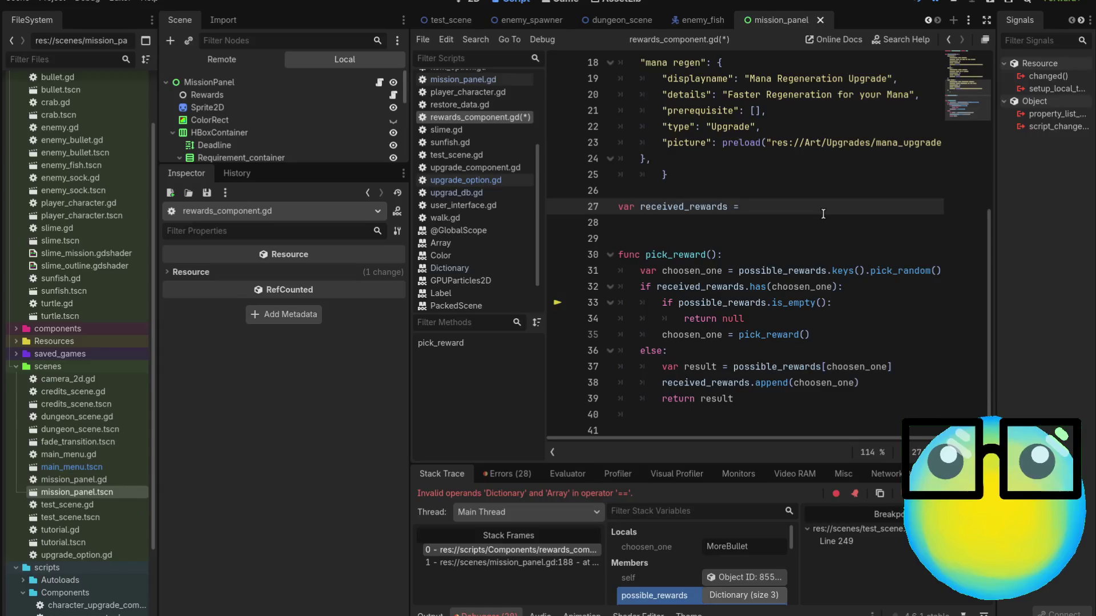
text({})
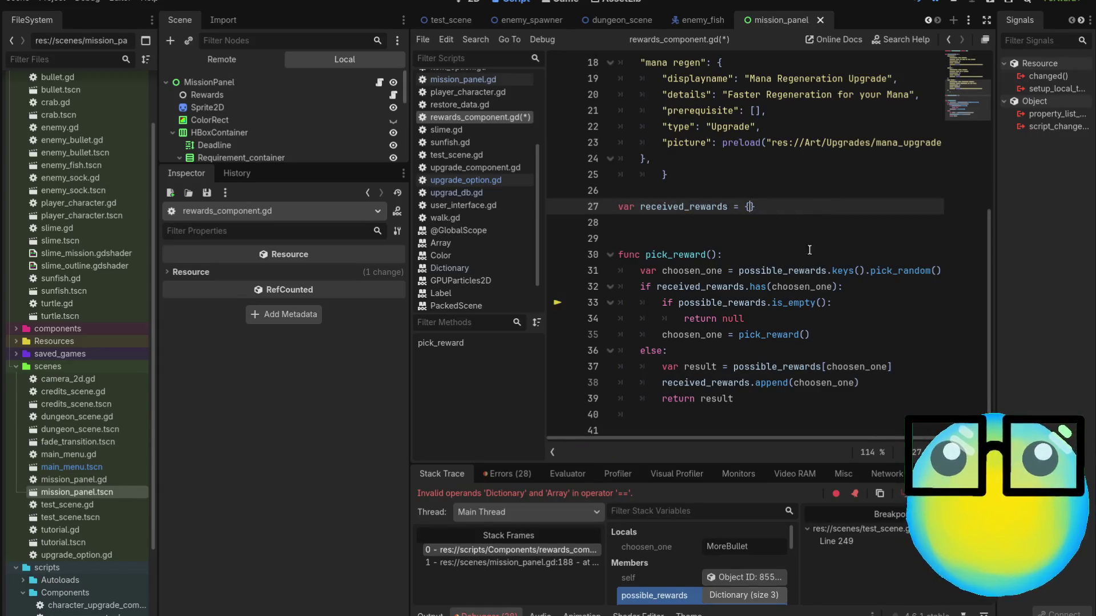
Remove the received_rewards append call from line 38.
click(916, 367)
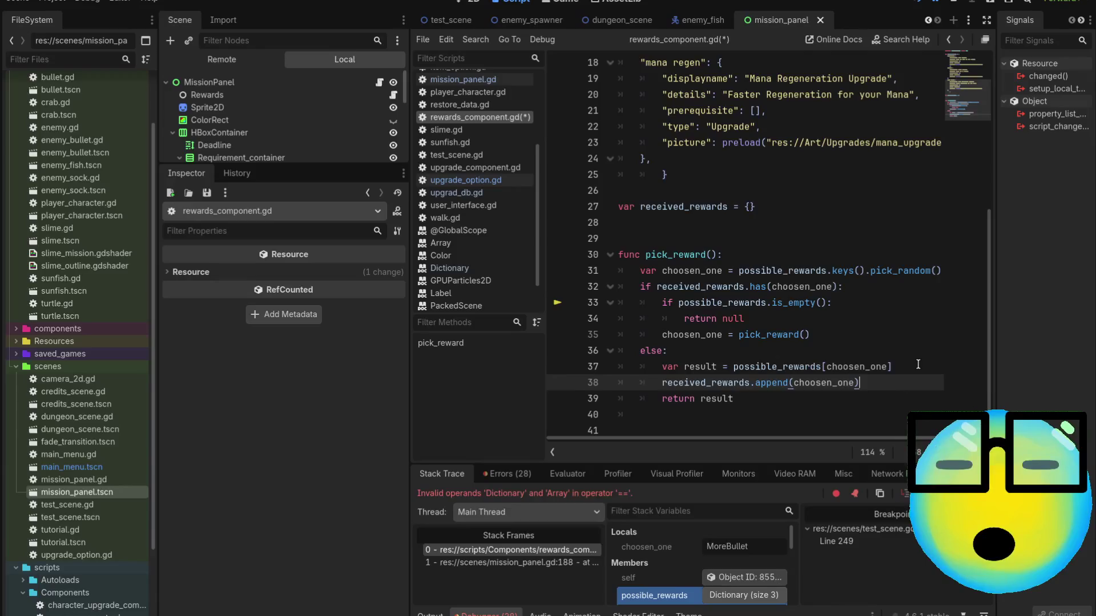
key(Return)
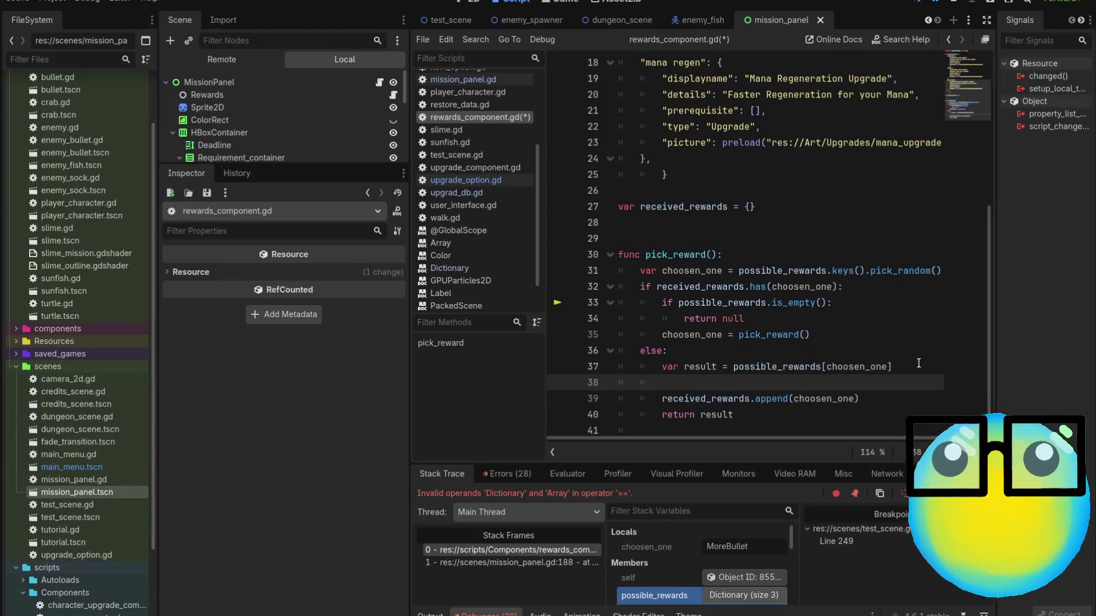
text(po)
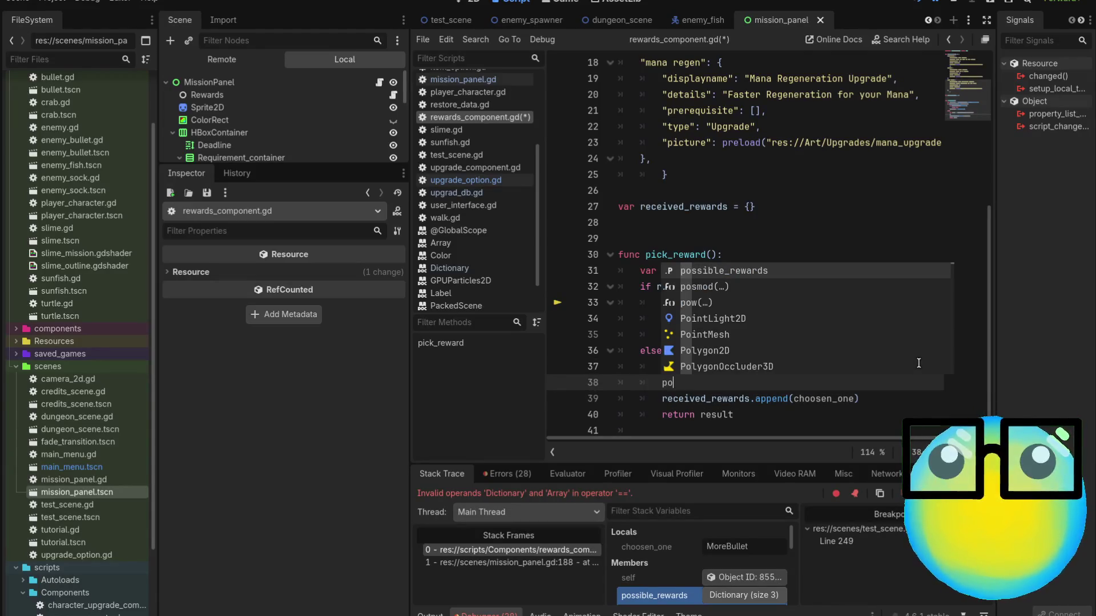
key(BackSpace)
key(BackSpace)
key(BackSpace)
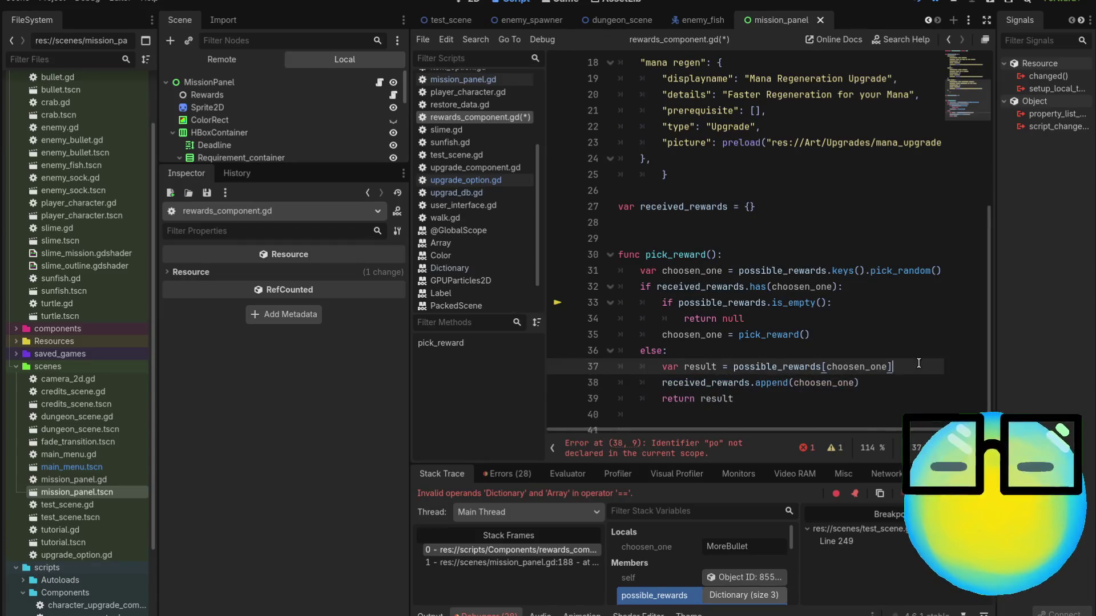
drag(884, 383, 755, 383)
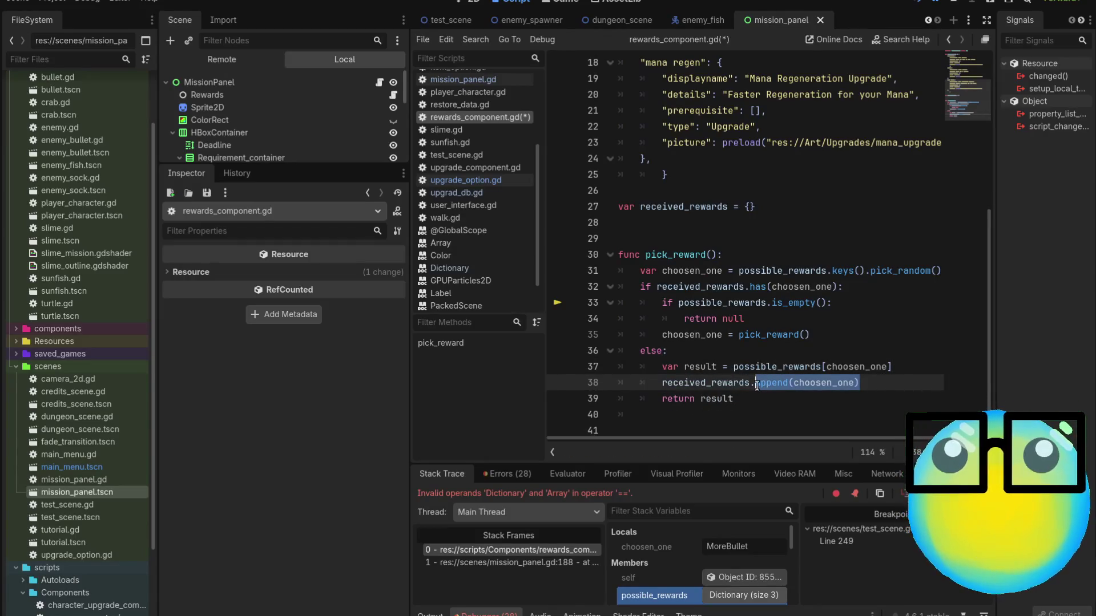
key(BackSpace)
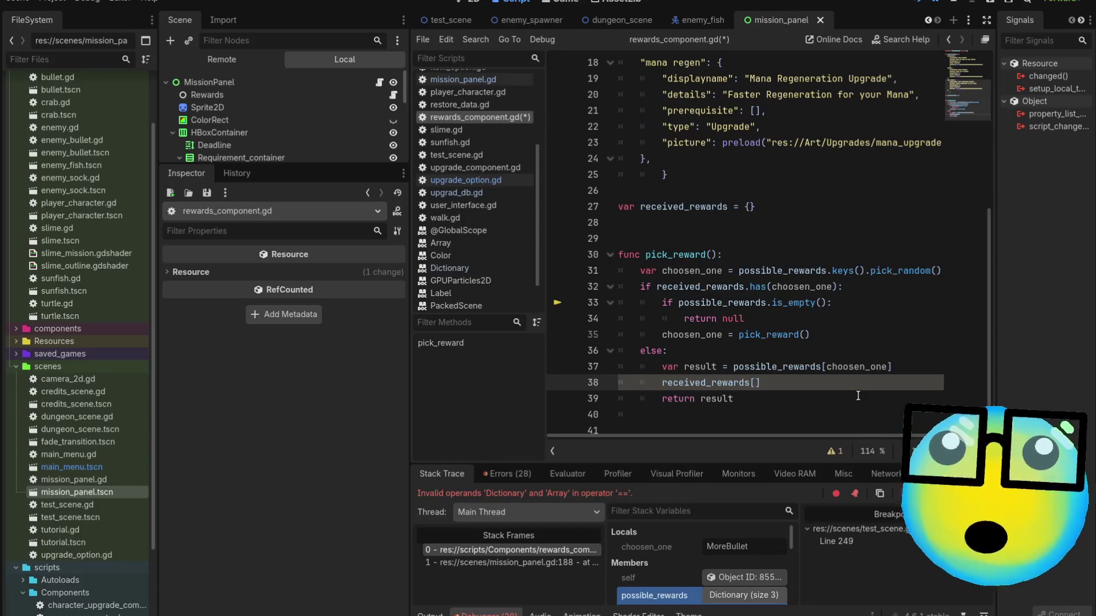
Rewrite line 38 to store possible_rewards[choosen_one] in received_rewards under its ["displayname"] key.
text(po)
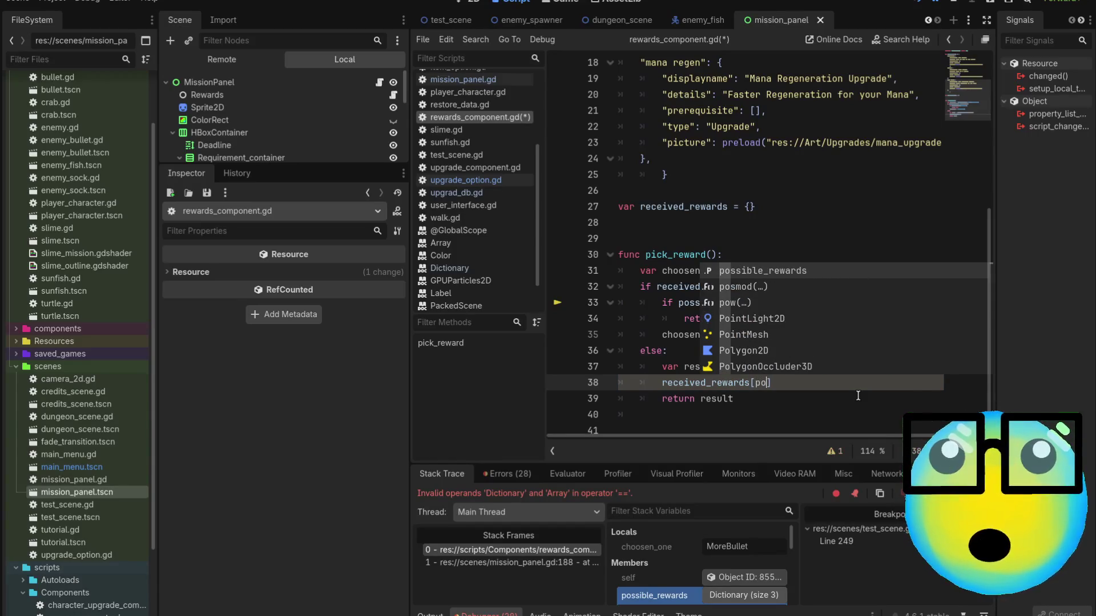
key(Return)
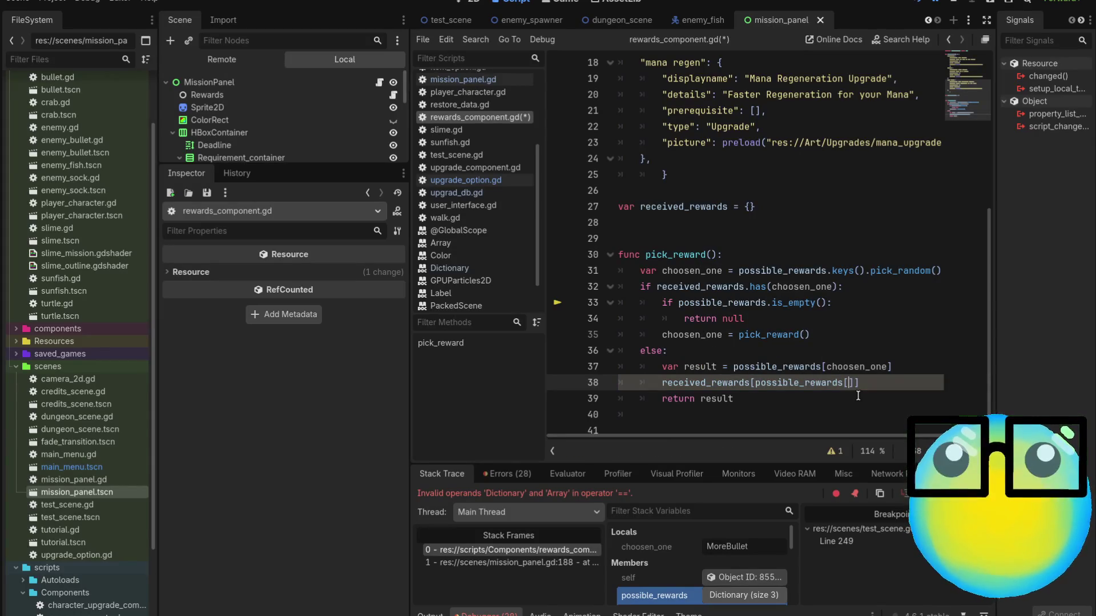
text([choosen)
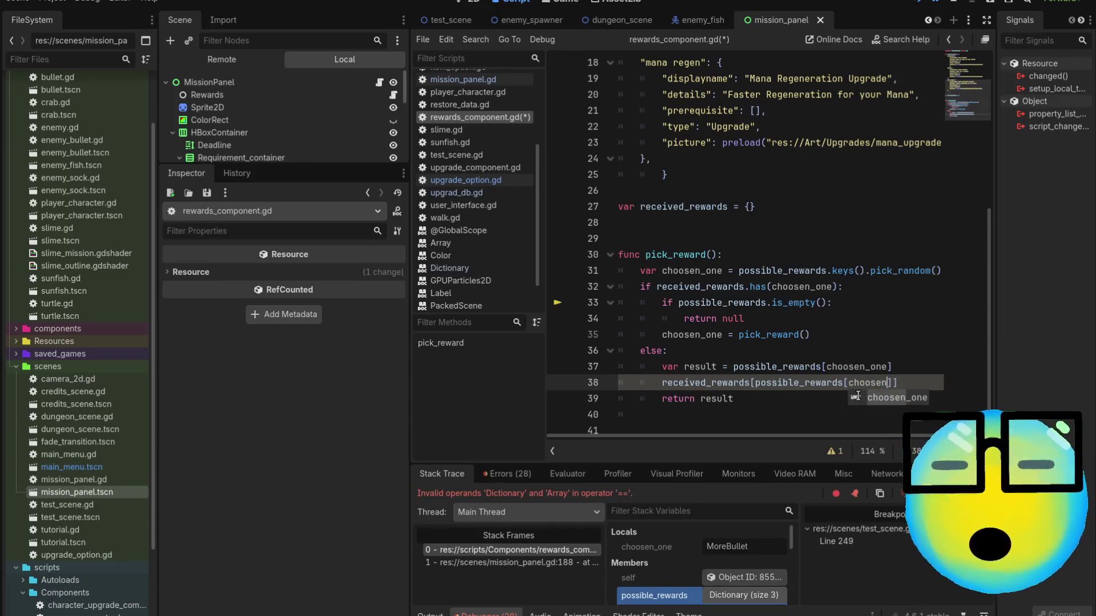
key(Return)
text(])
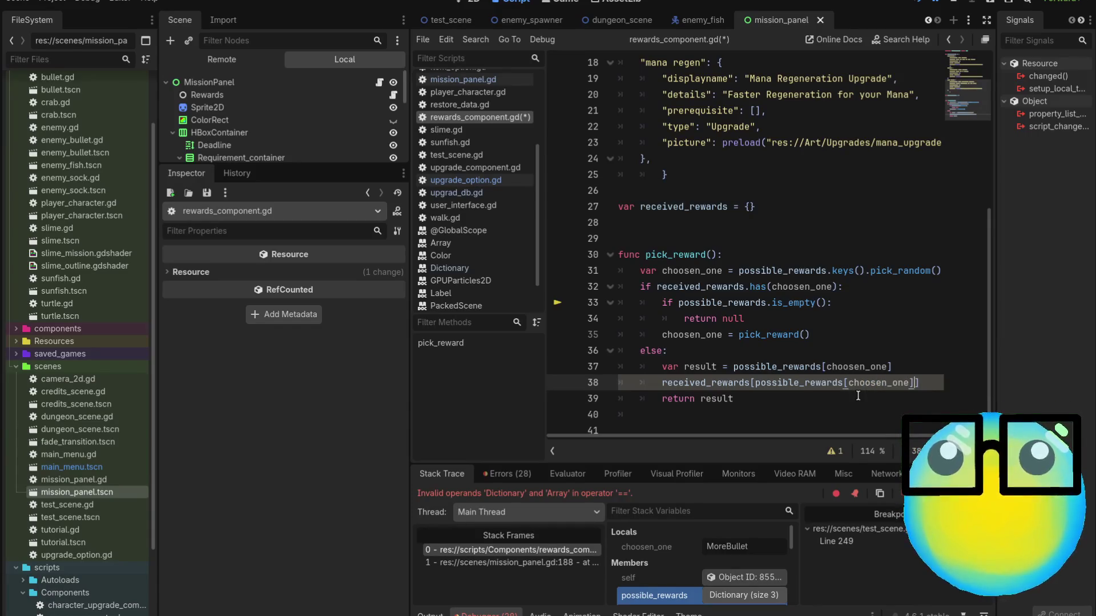
text([")
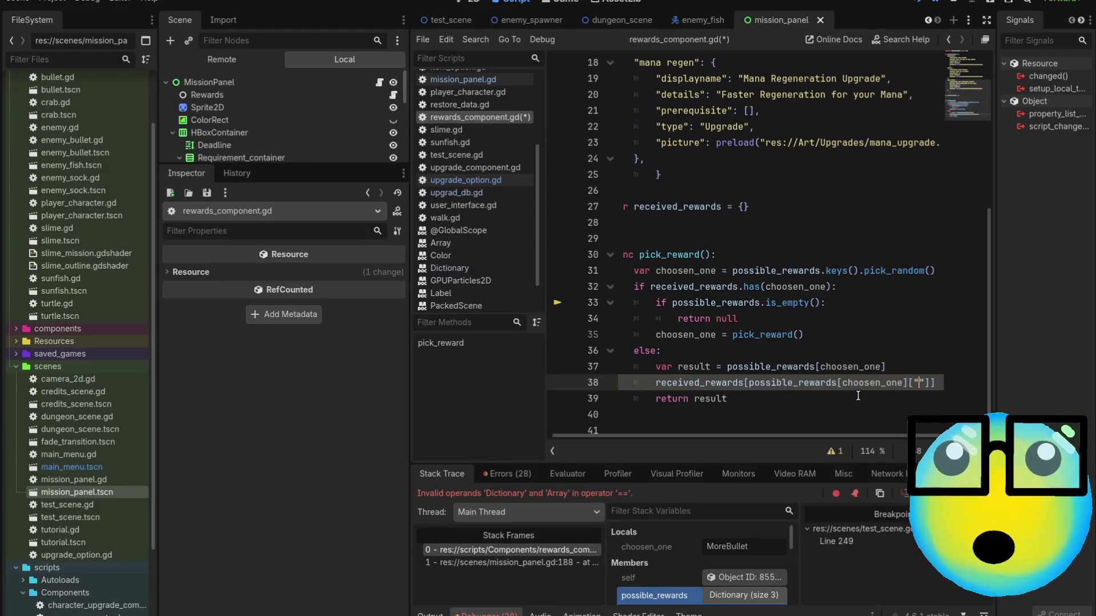
double_click(670, 82)
key(ctrl+c)
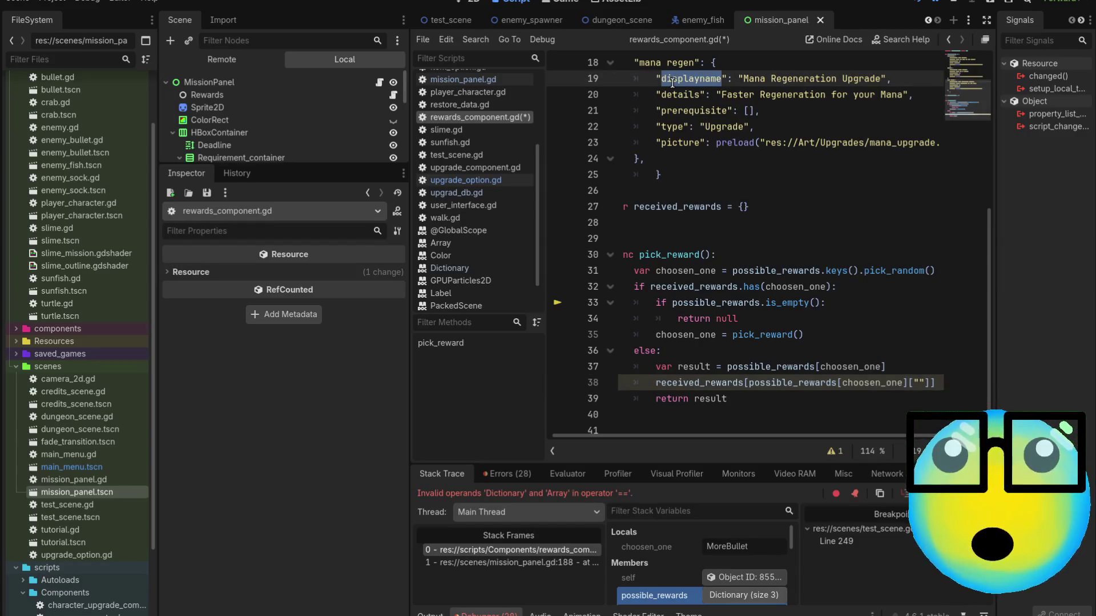
click(923, 383)
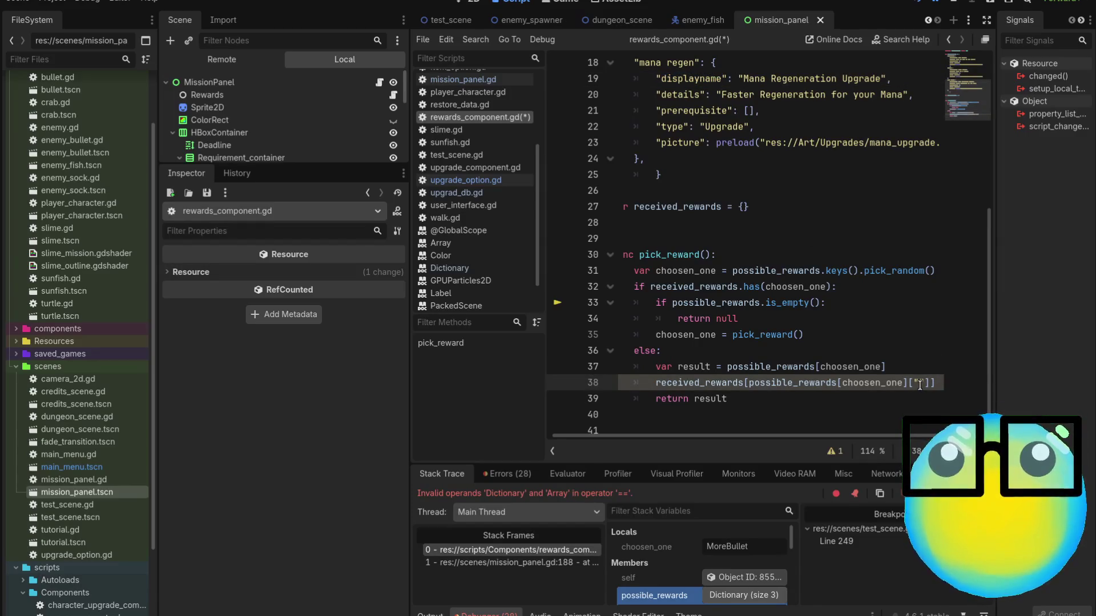
key(ctrl+v)
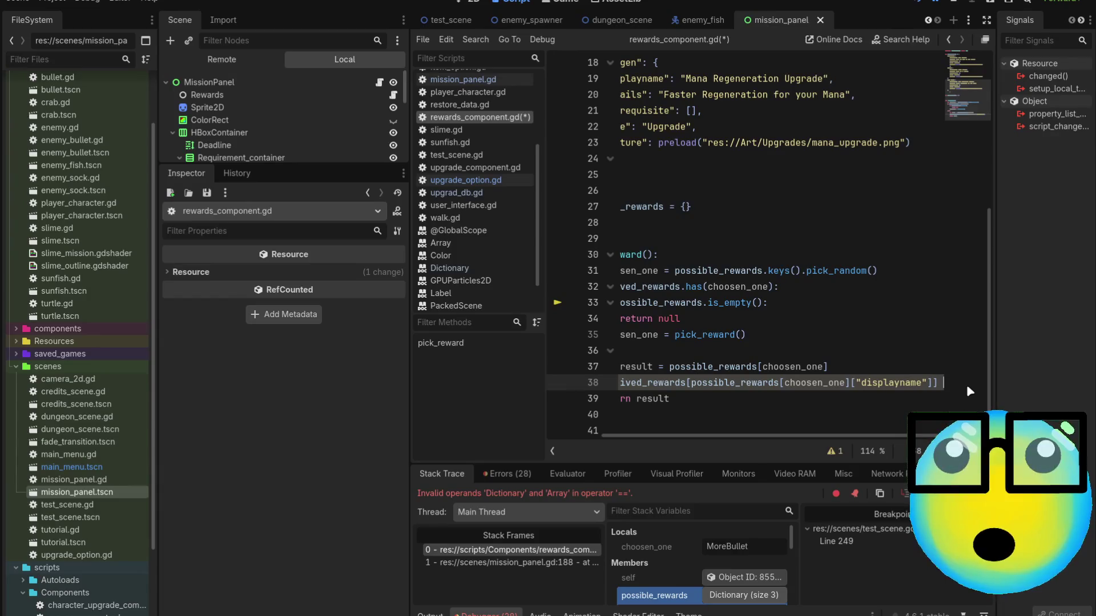
text(= )
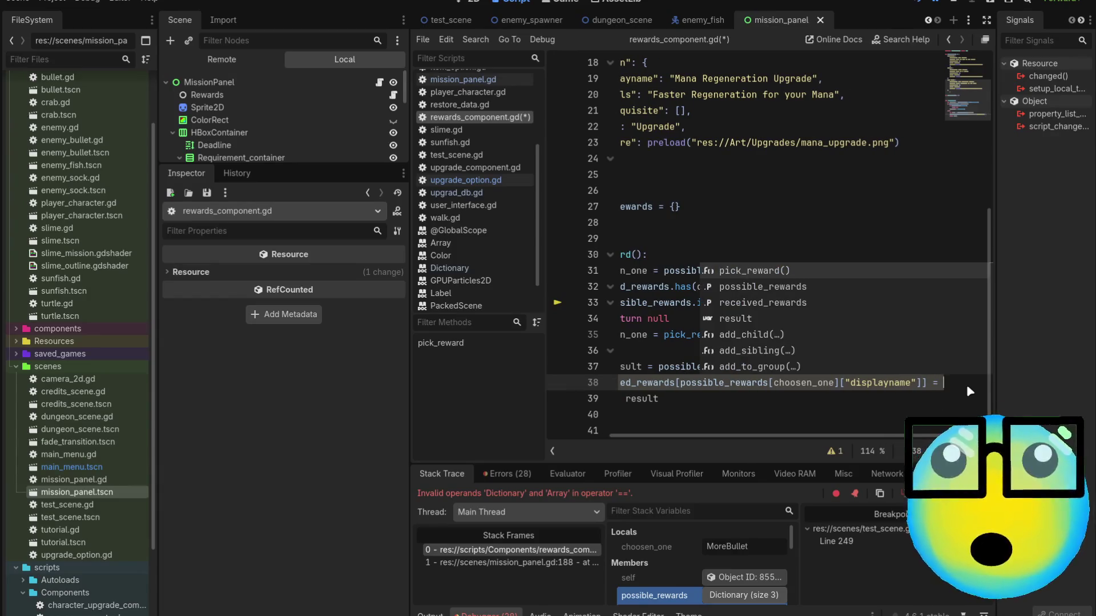
text(po)
key(Return)
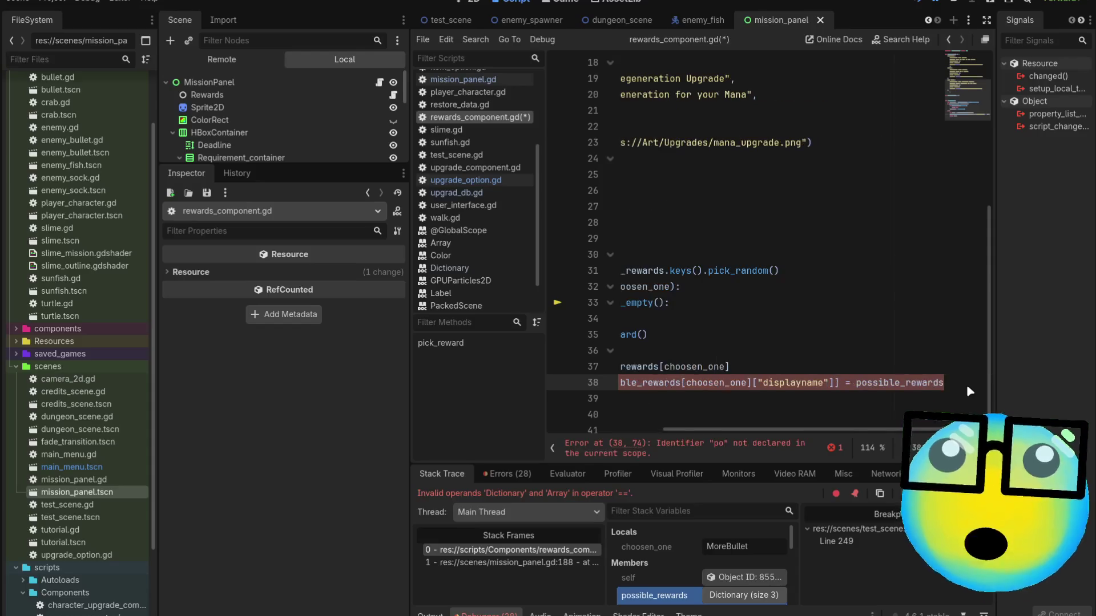
text([cho)
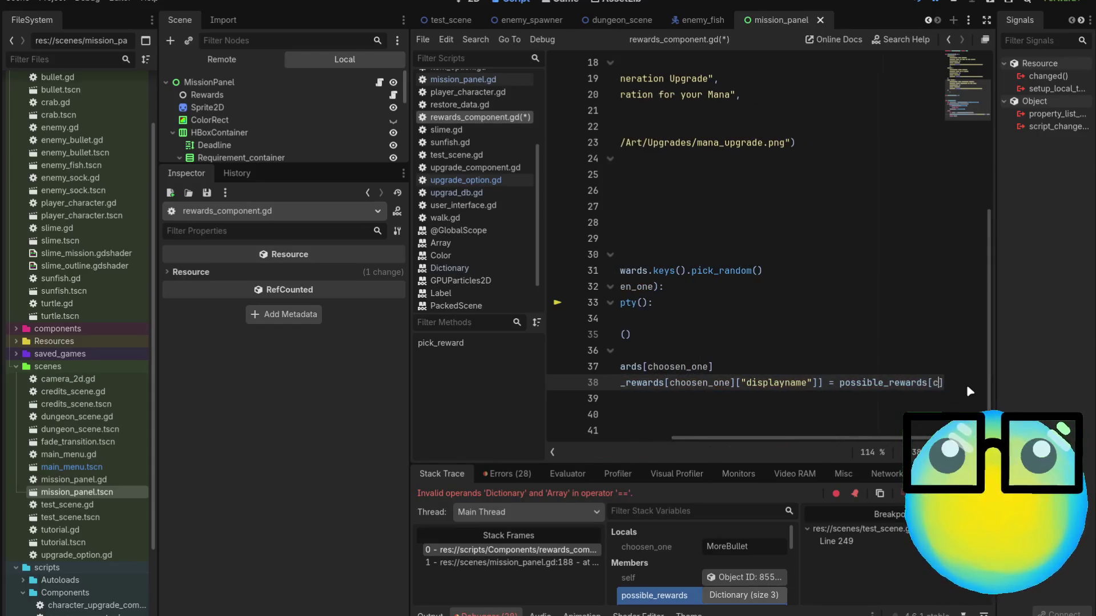
key(Return)
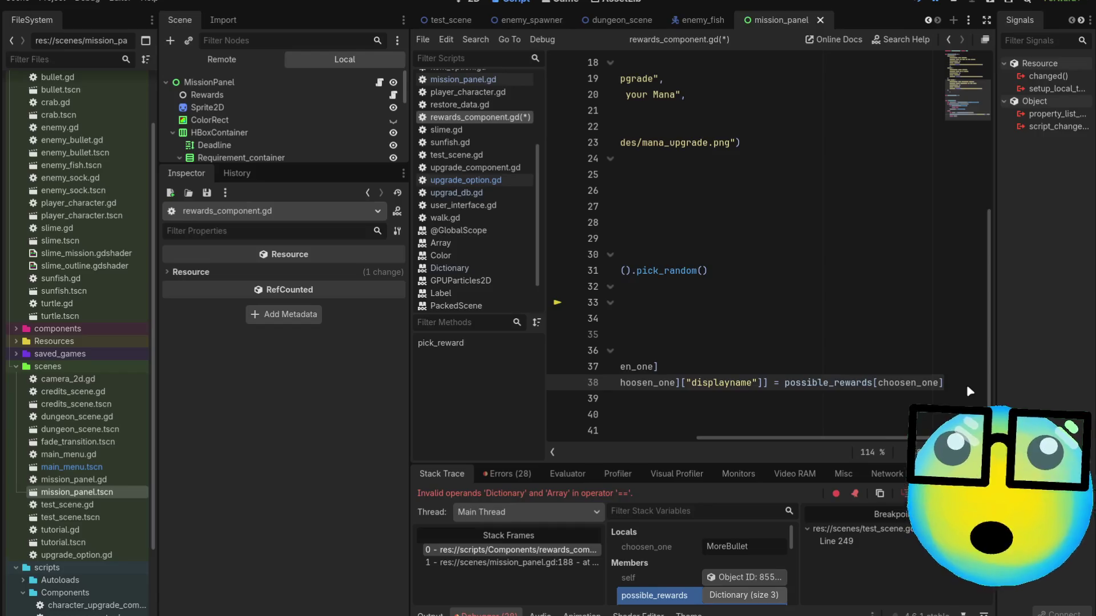
Add 'possible_rewards.erase(choosen_one)' on the next line, save, and relaunch the game.
key(Return)
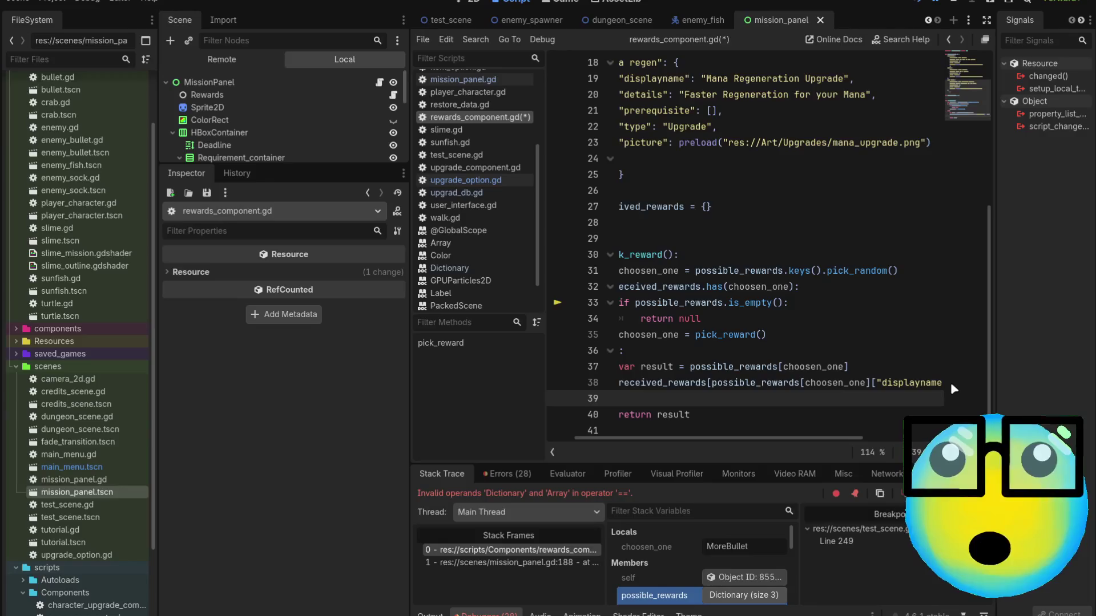
text(po)
key(Return)
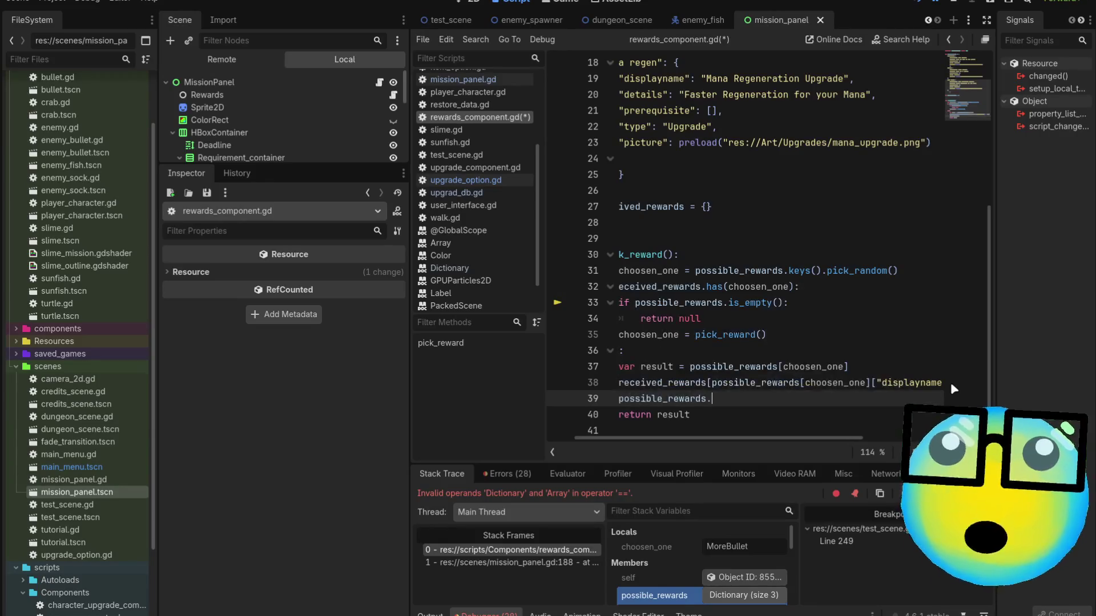
text(.er)
key(Return)
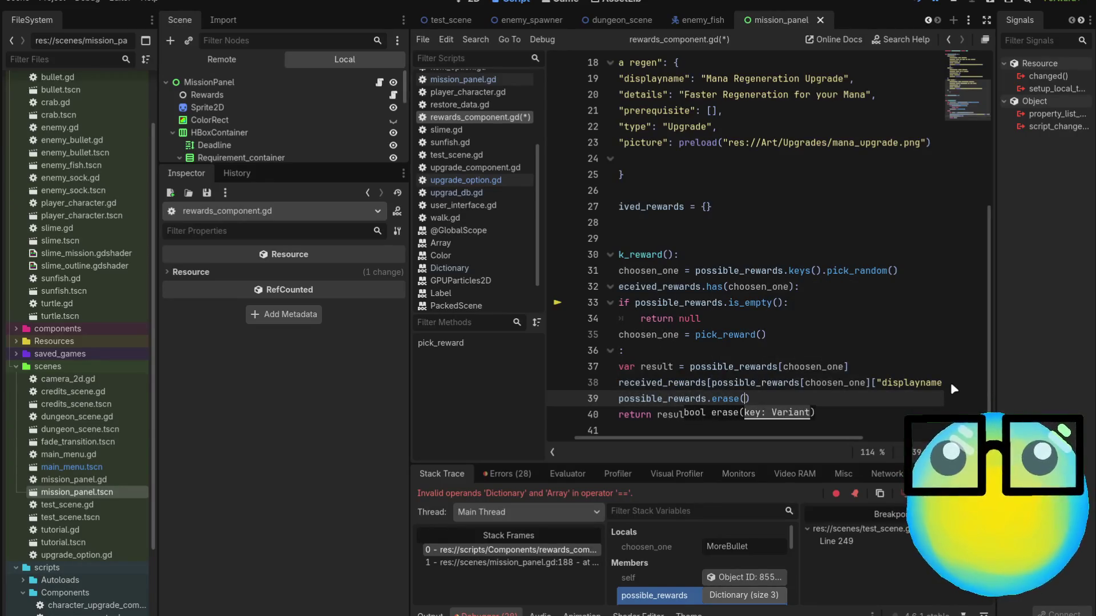
text(choo)
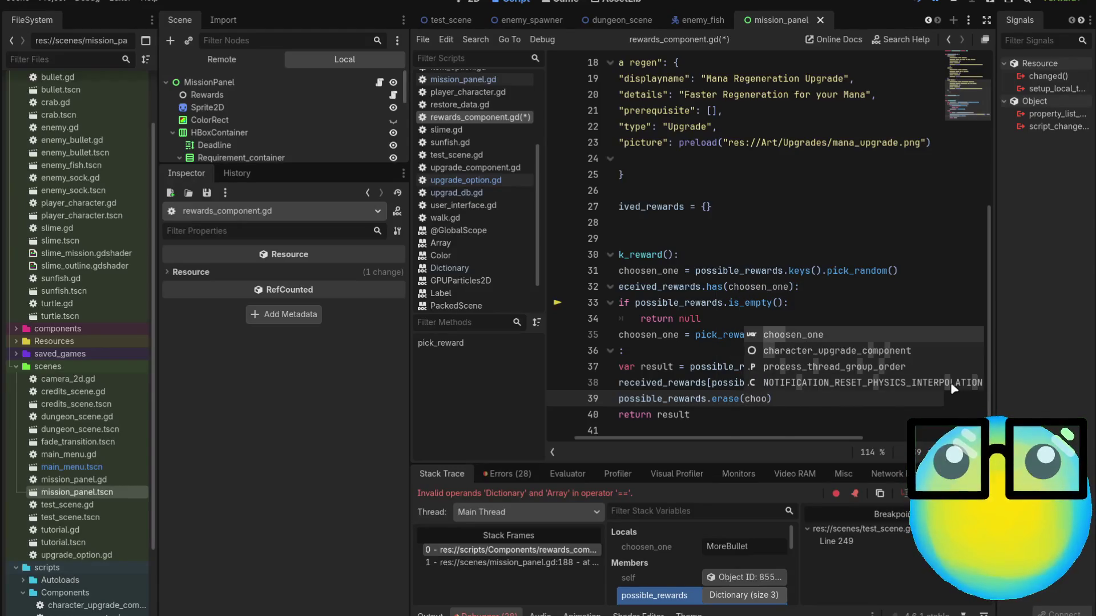
key(Return)
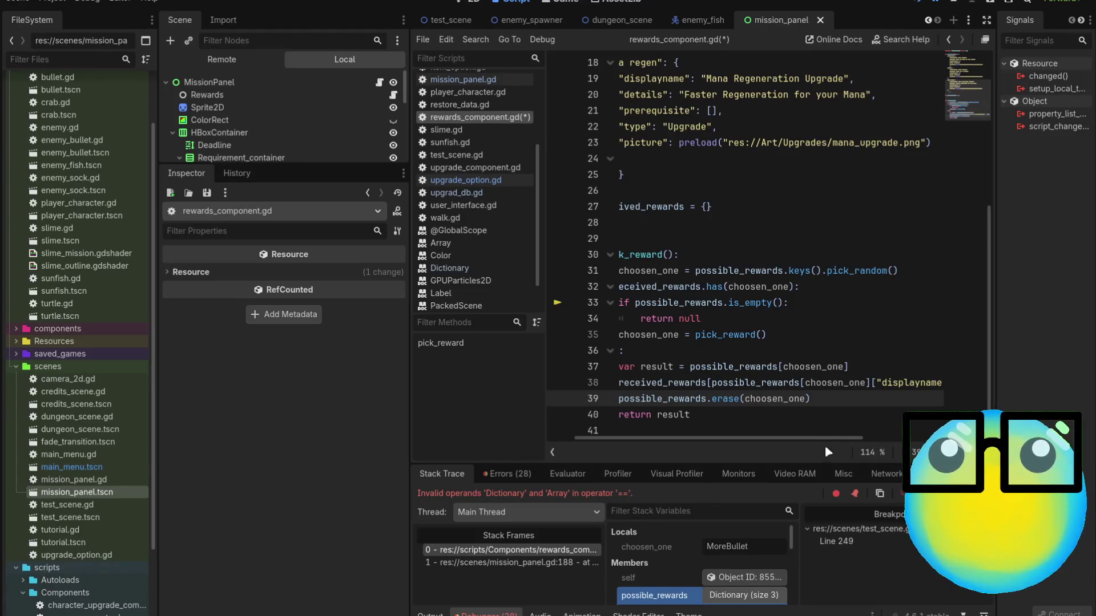
drag(810, 438, 651, 416)
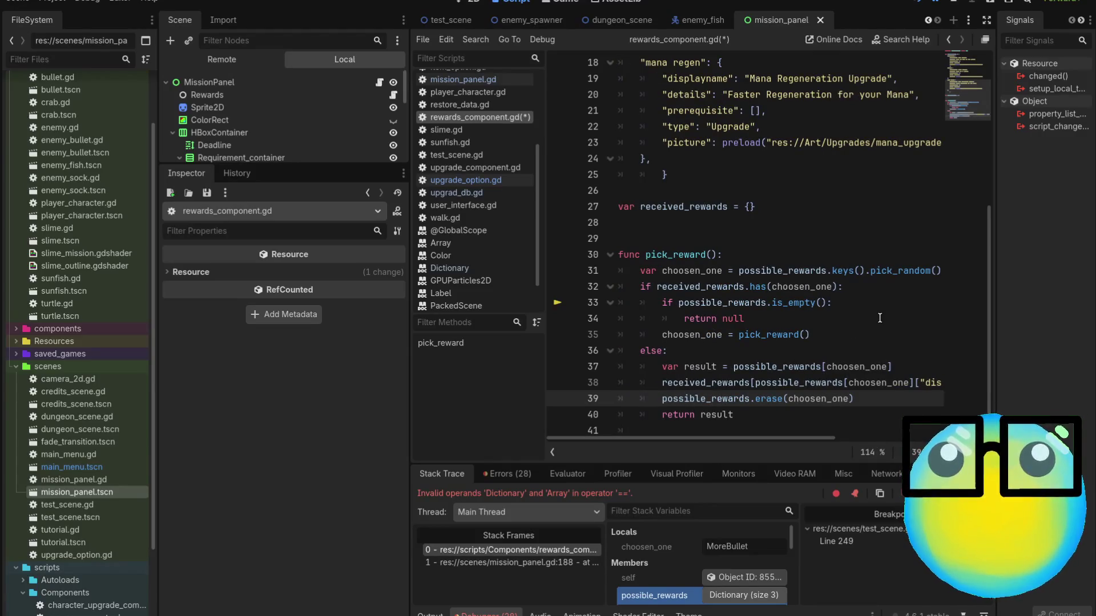
key(ctrl+s)
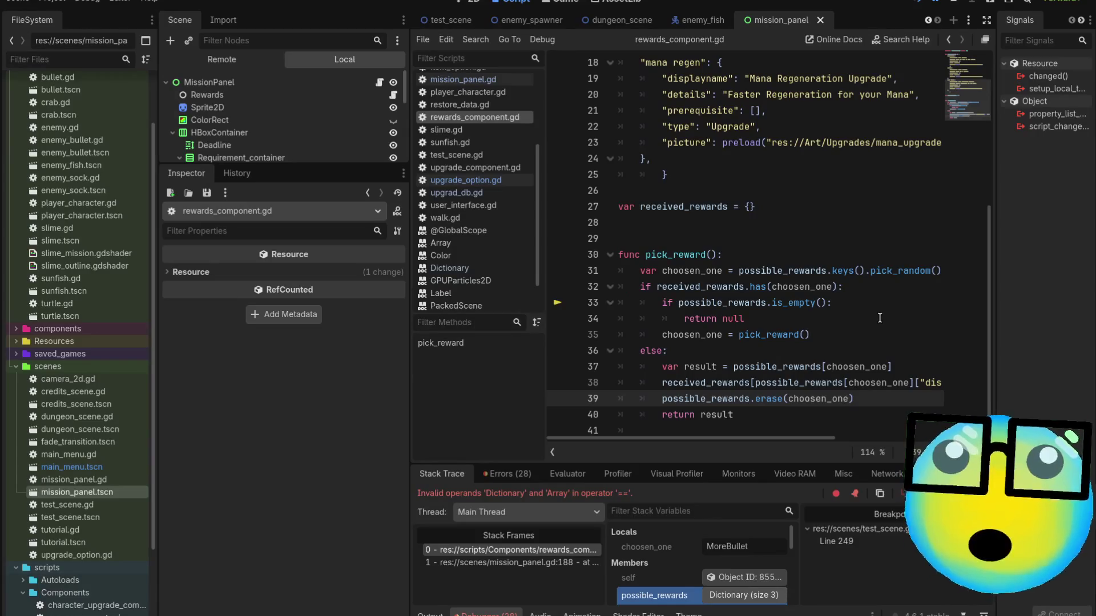
key(F5)
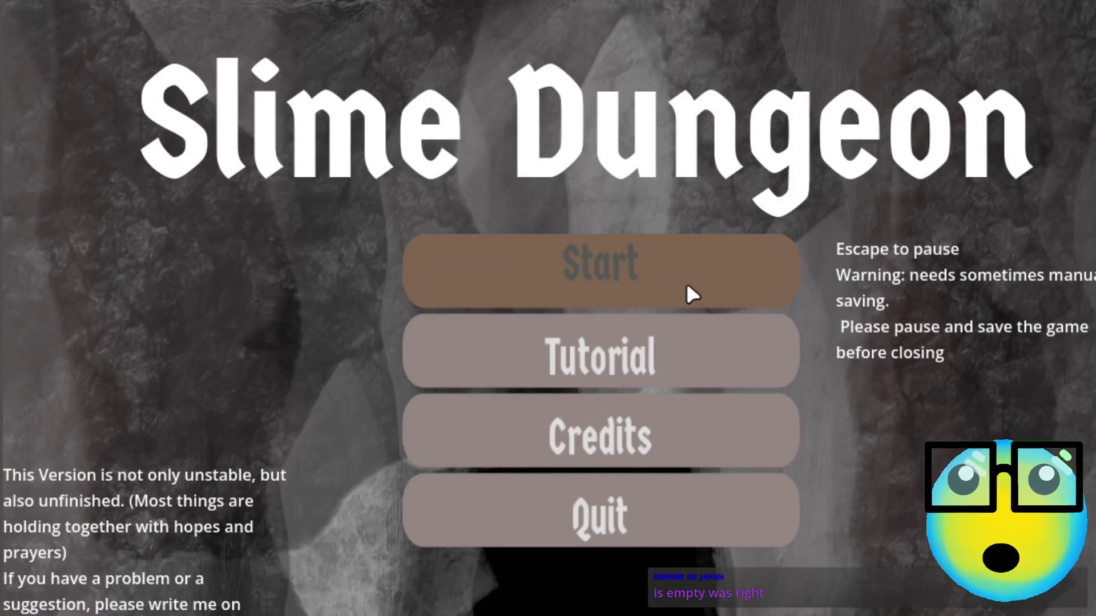
Start a new game, open the request, and deliver two slimes until the null-key error appears.
click(687, 285)
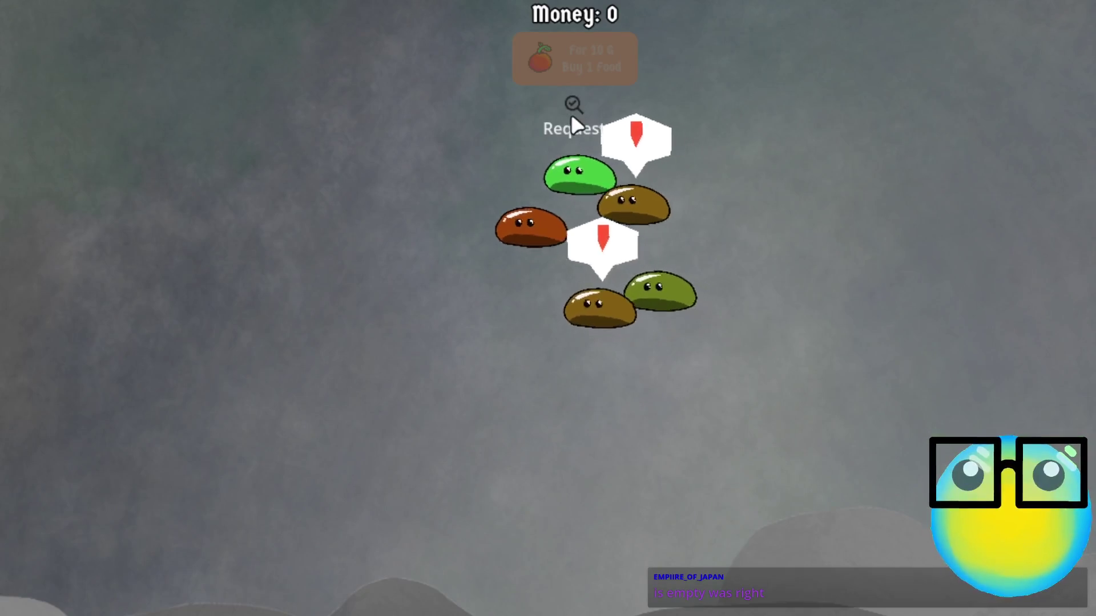
click(571, 113)
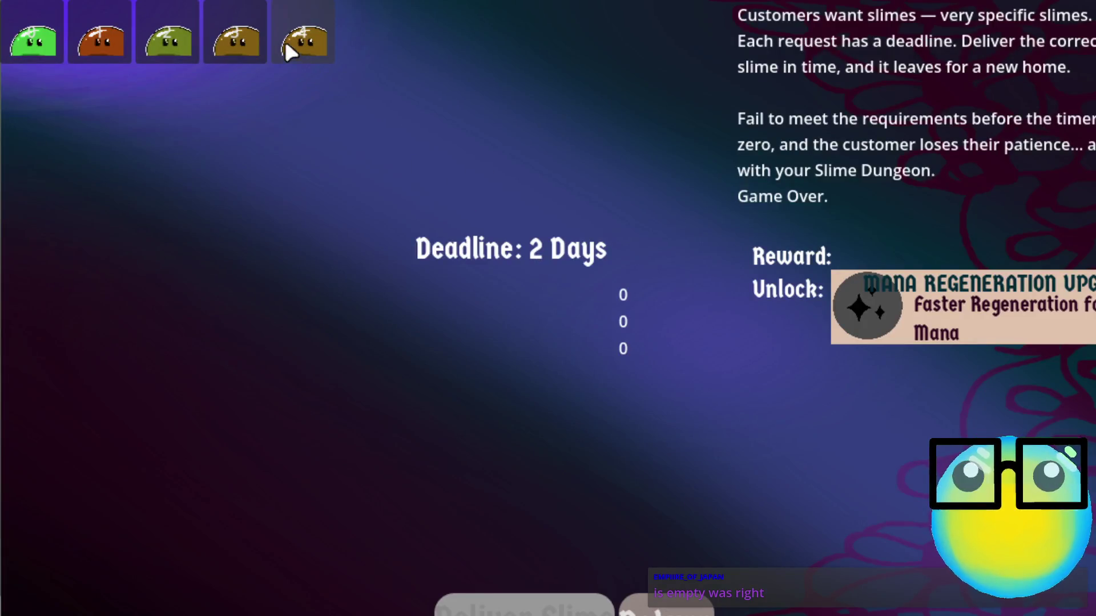
click(509, 594)
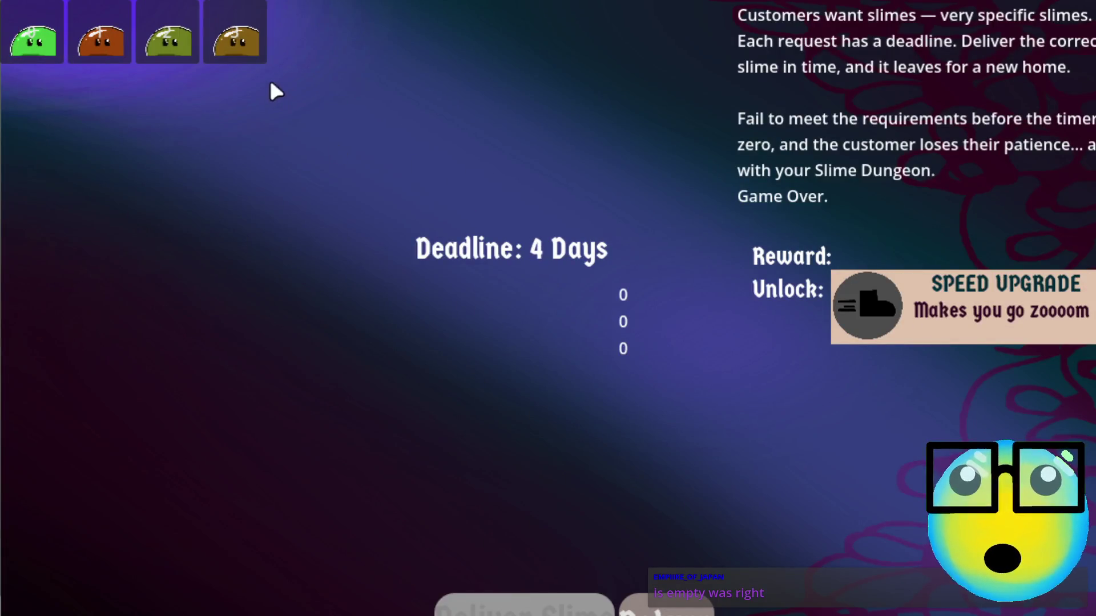
click(524, 611)
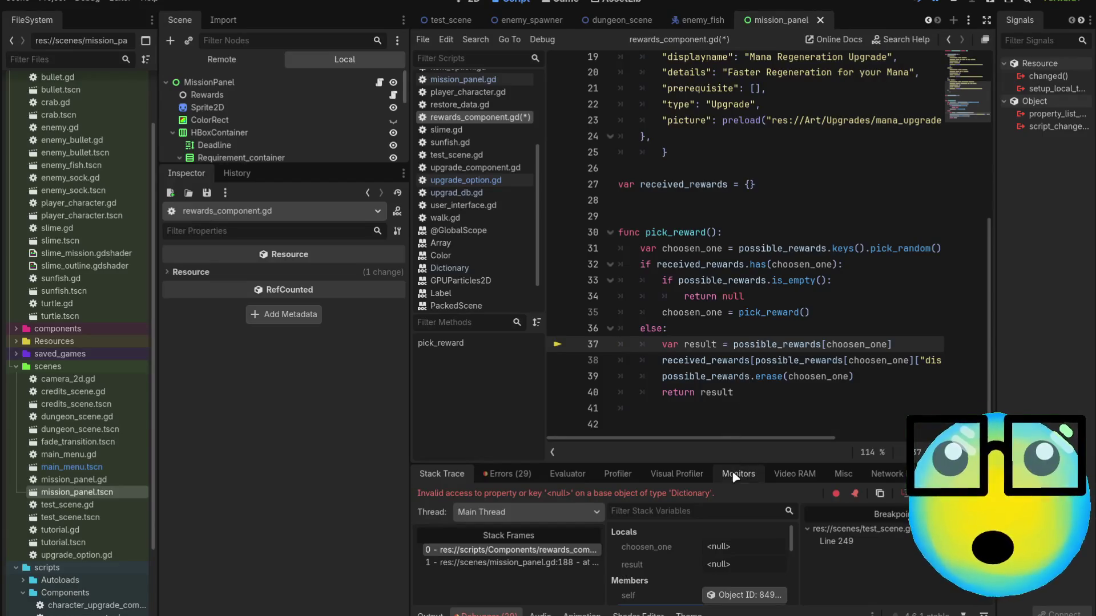
Add 'if choosen_one == null: return null' after line 31, save, and relaunch the game.
drag(674, 464, 686, 220)
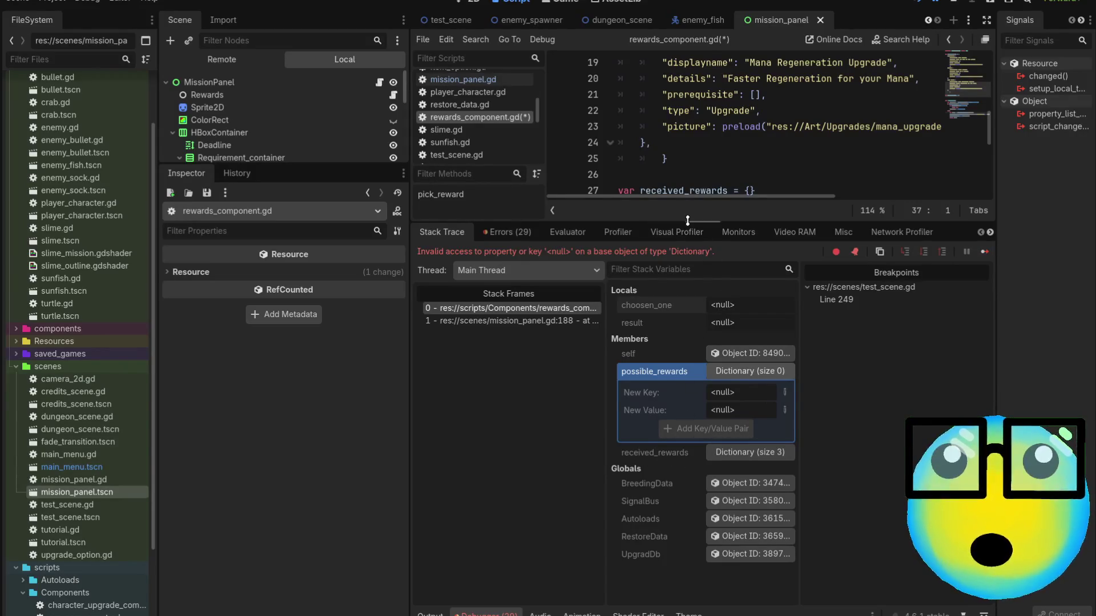
drag(700, 222, 700, 462)
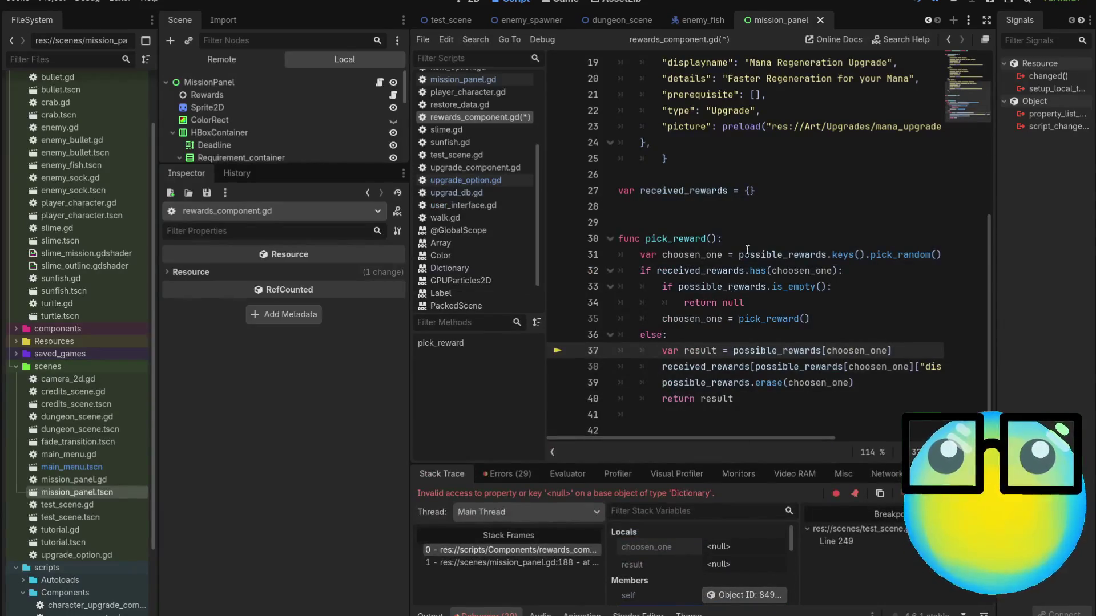
click(943, 258)
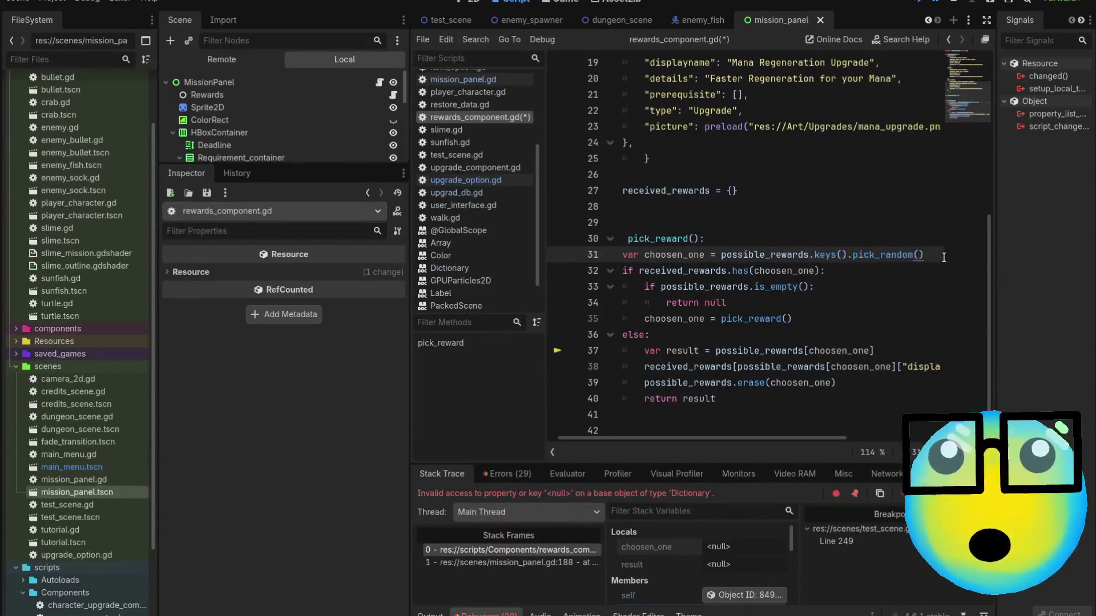
key(Return)
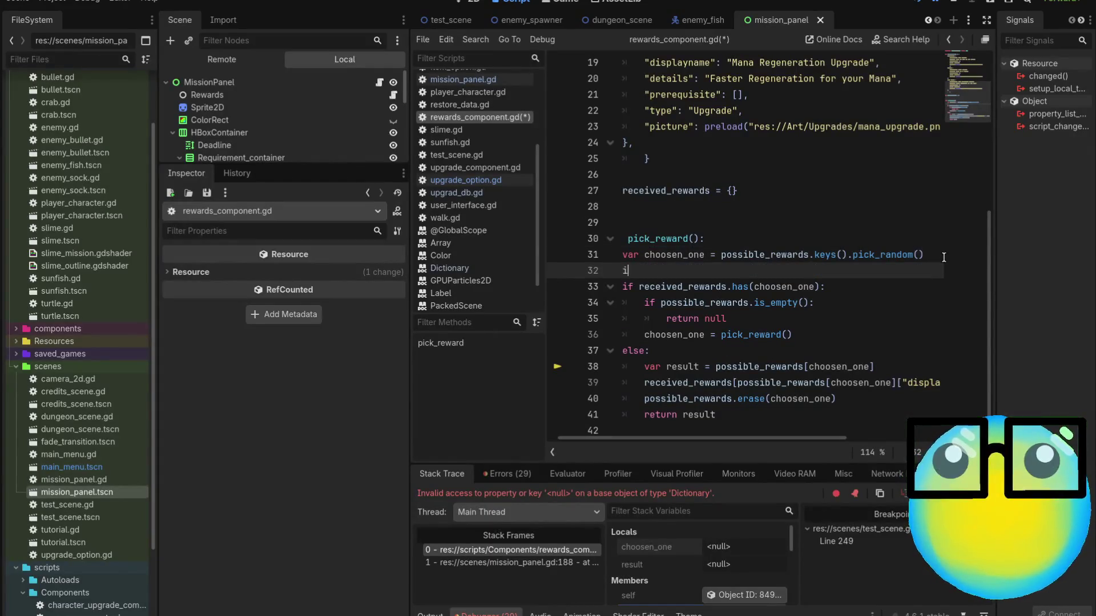
text(f choosen_one)
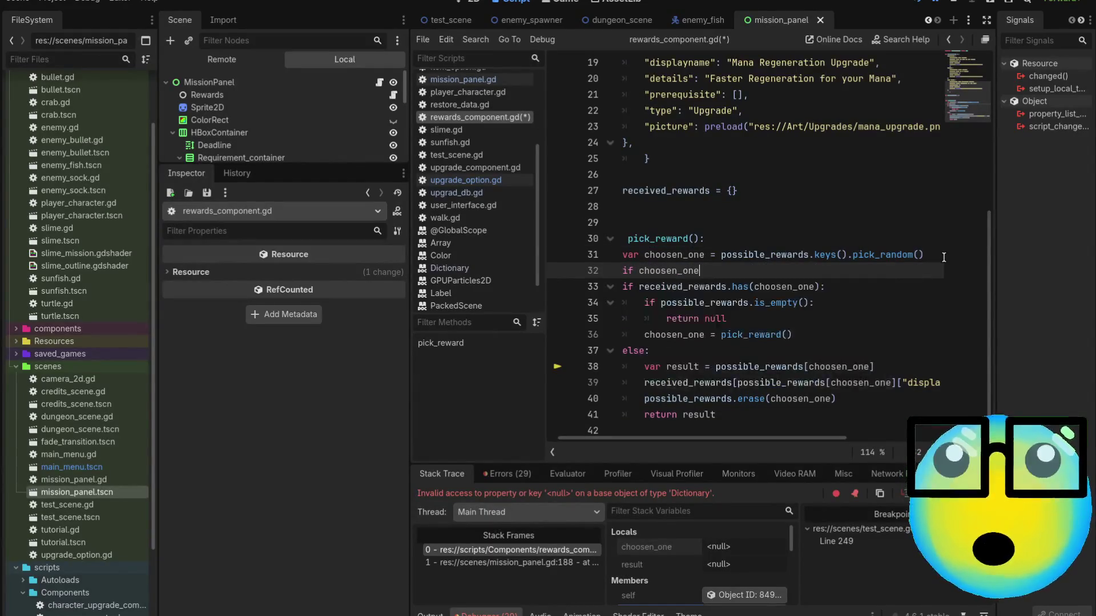
text( == null:)
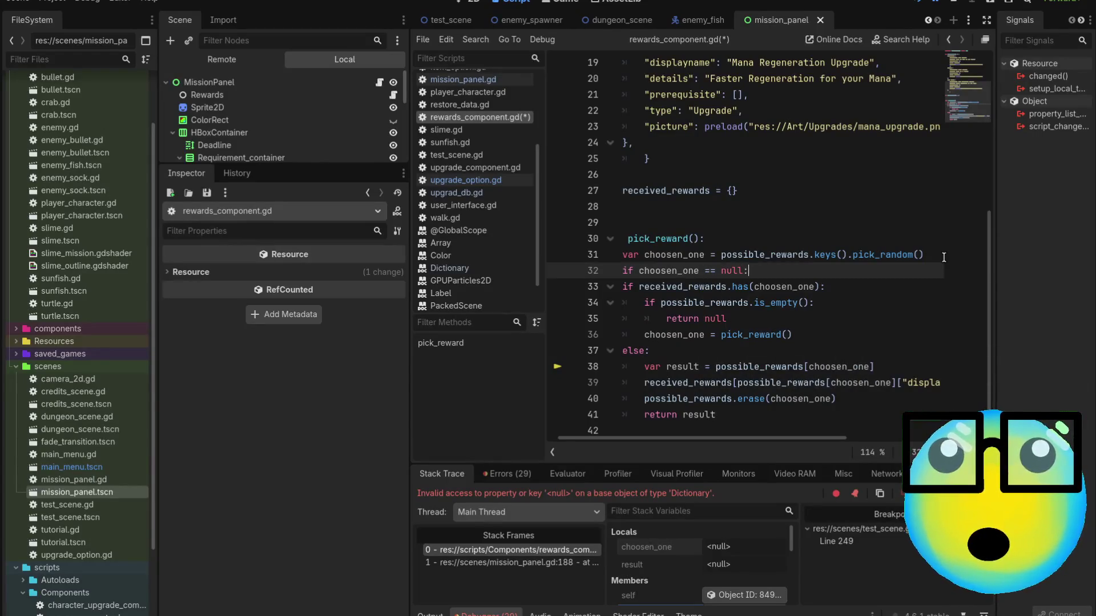
key(Return)
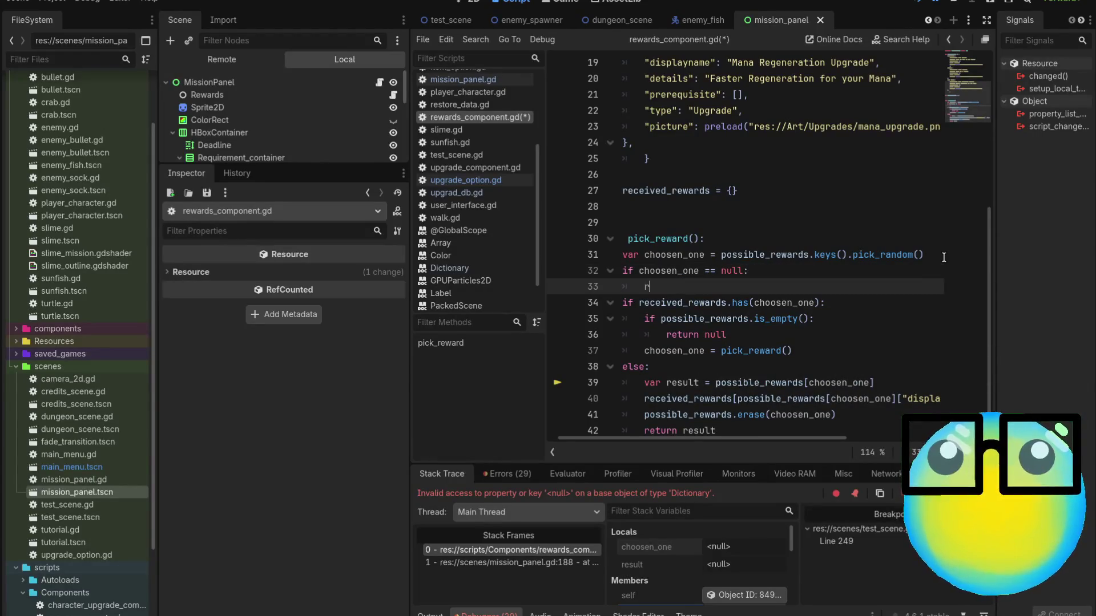
text(eturn null)
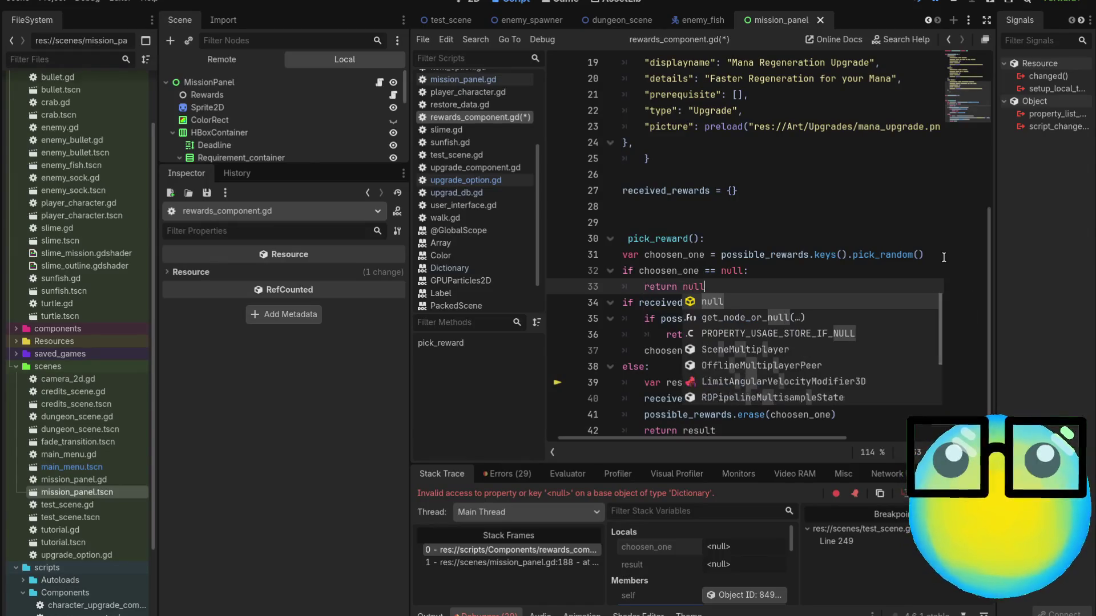
key(Return)
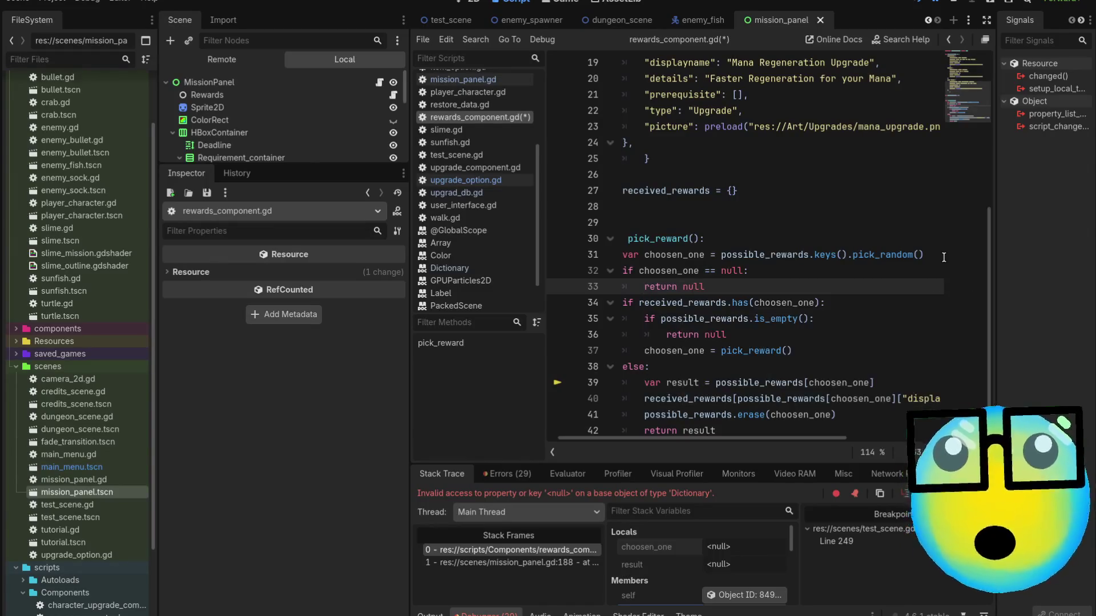
key(ctrl+s)
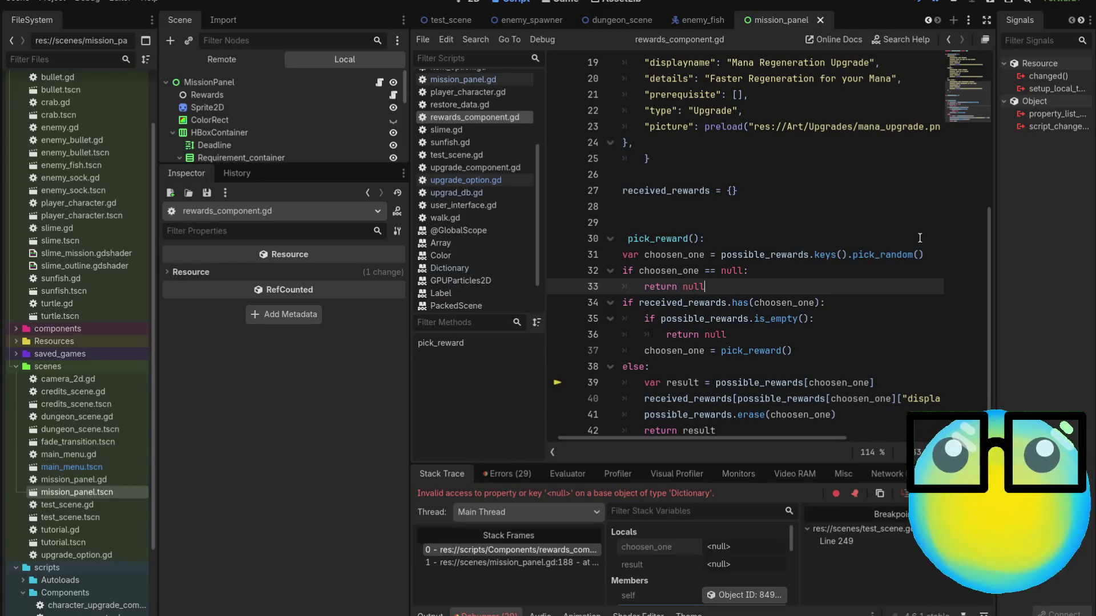
key(F5)
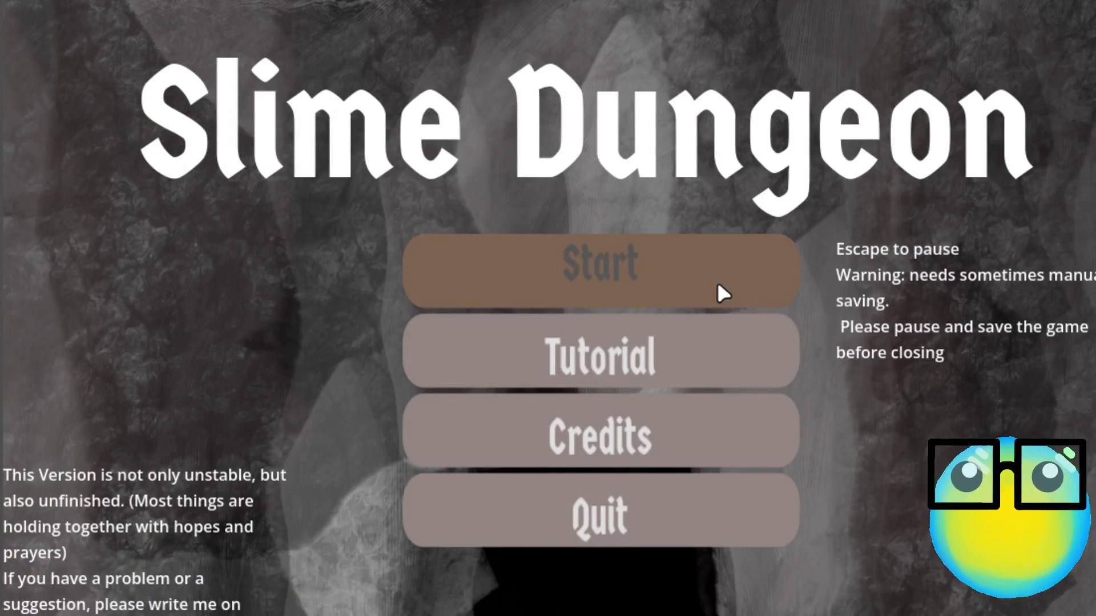
Start a game, deliver all four slimes as rewards cycle to HP Upgrade, then stop it.
click(717, 284)
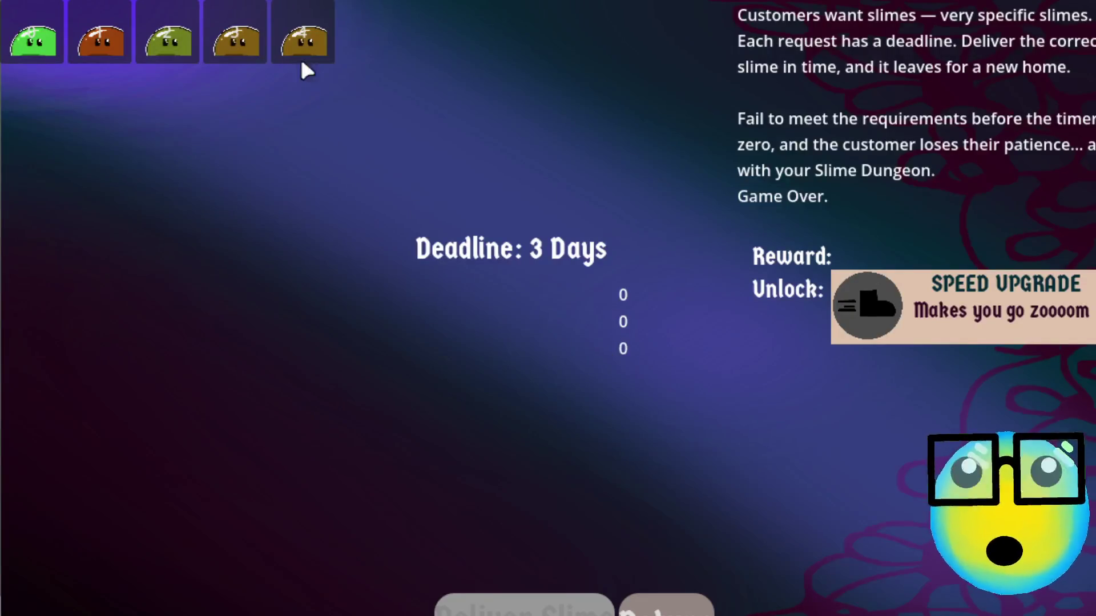
click(304, 40)
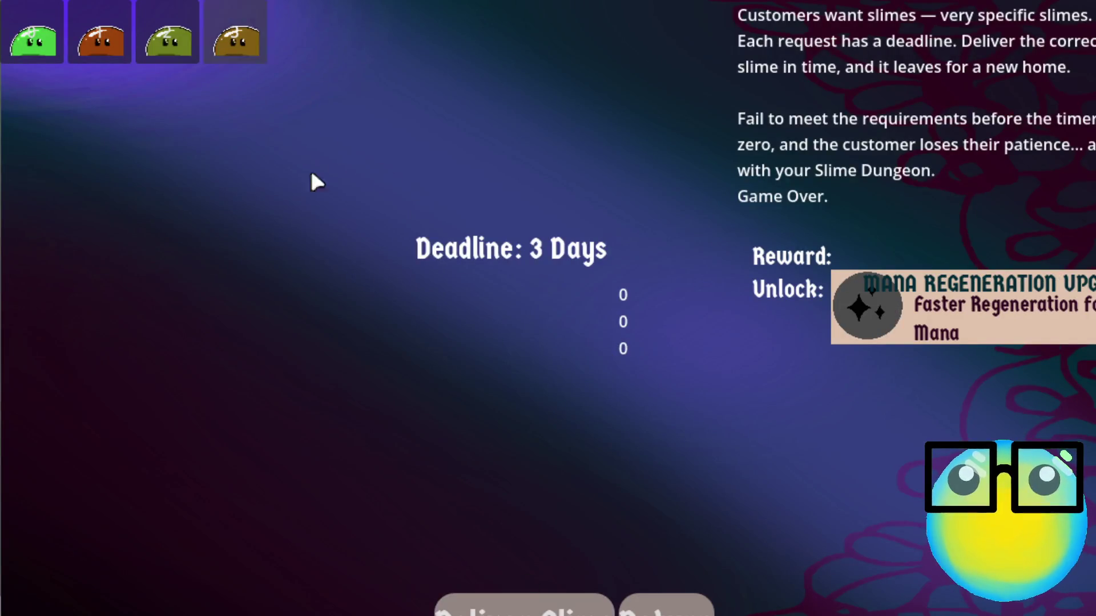
click(236, 40)
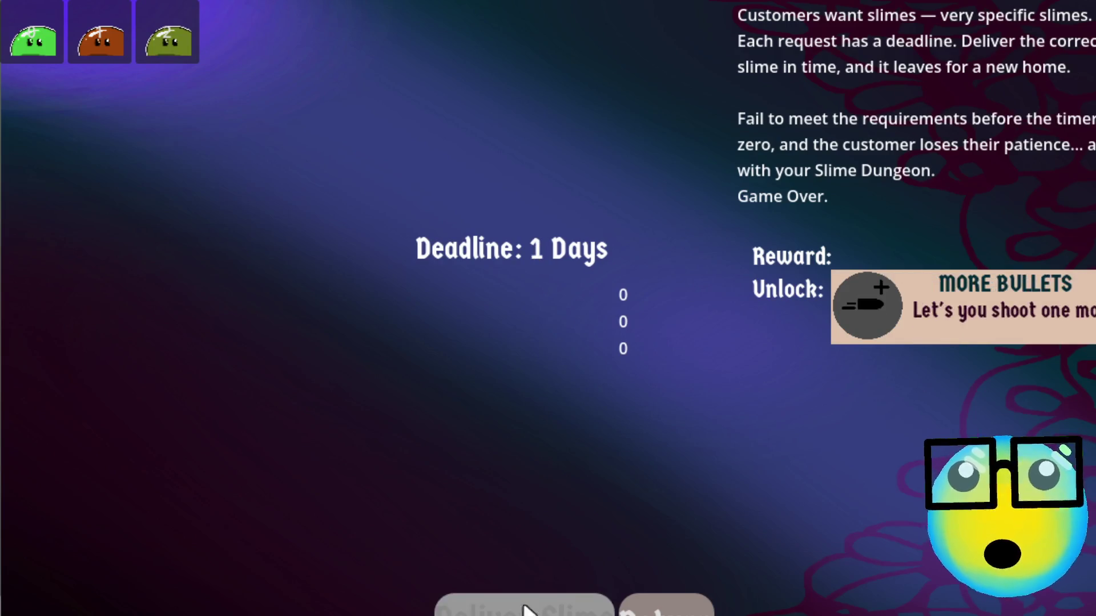
click(168, 40)
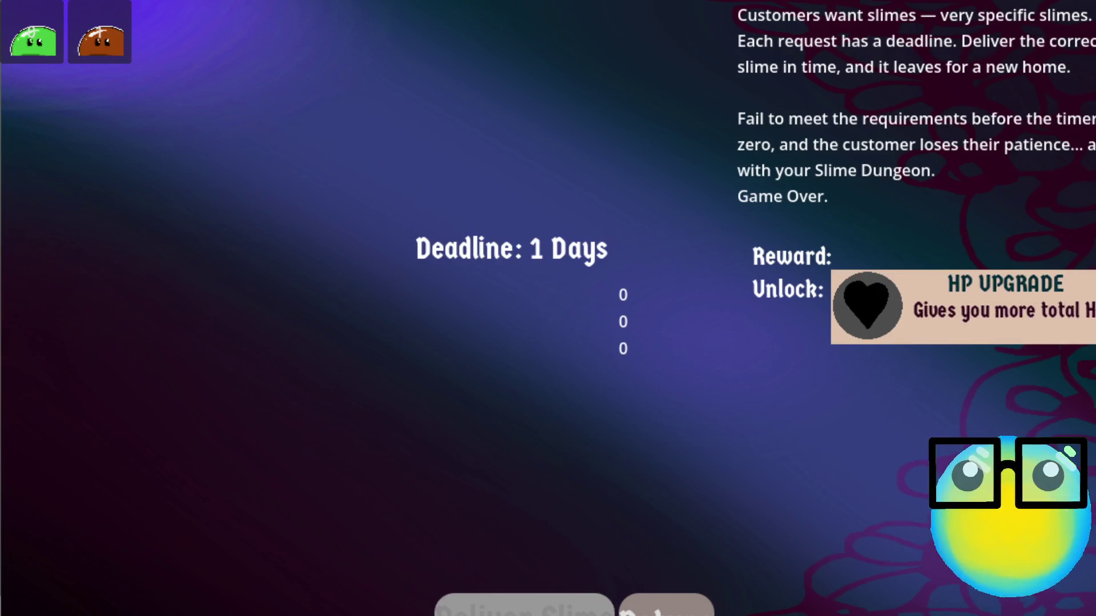
click(521, 545)
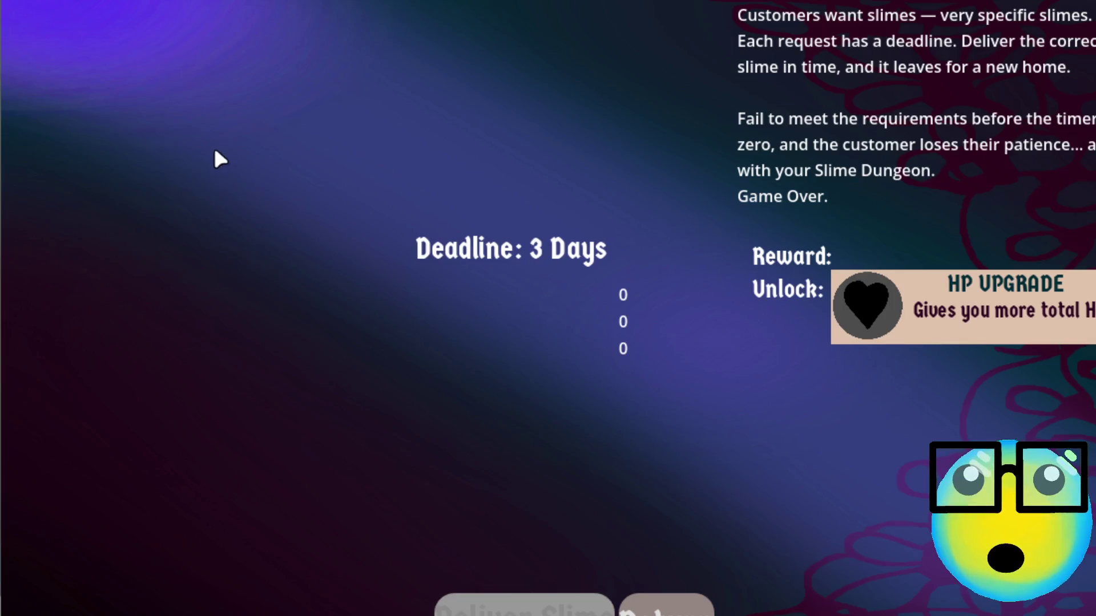
click(673, 609)
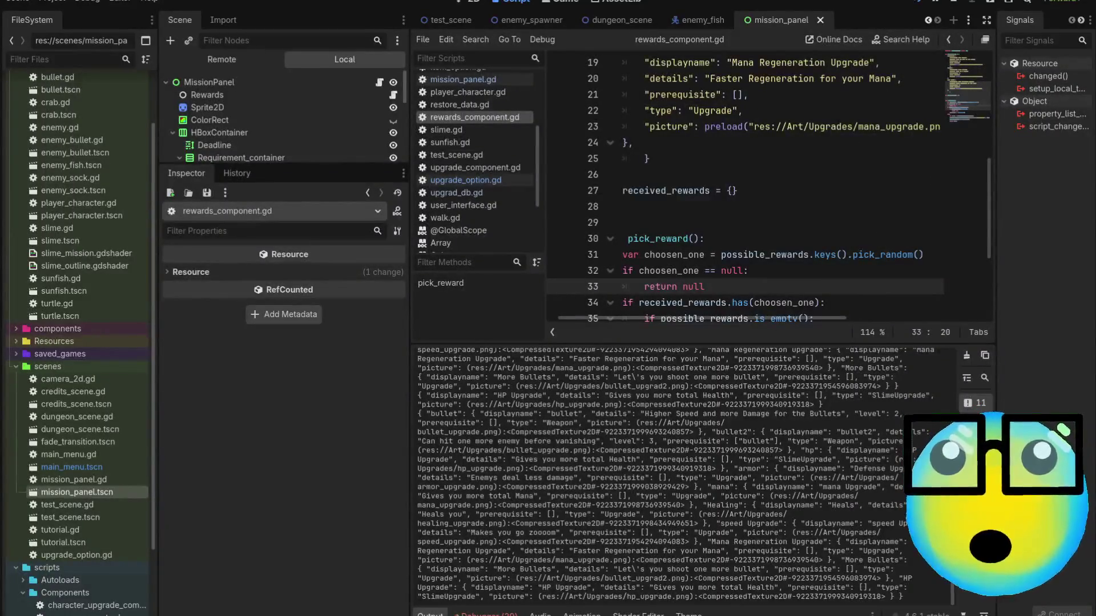
Open the Errors list and jump to the 'Can't take value from empty array' error at line 31.
click(485, 614)
click(513, 475)
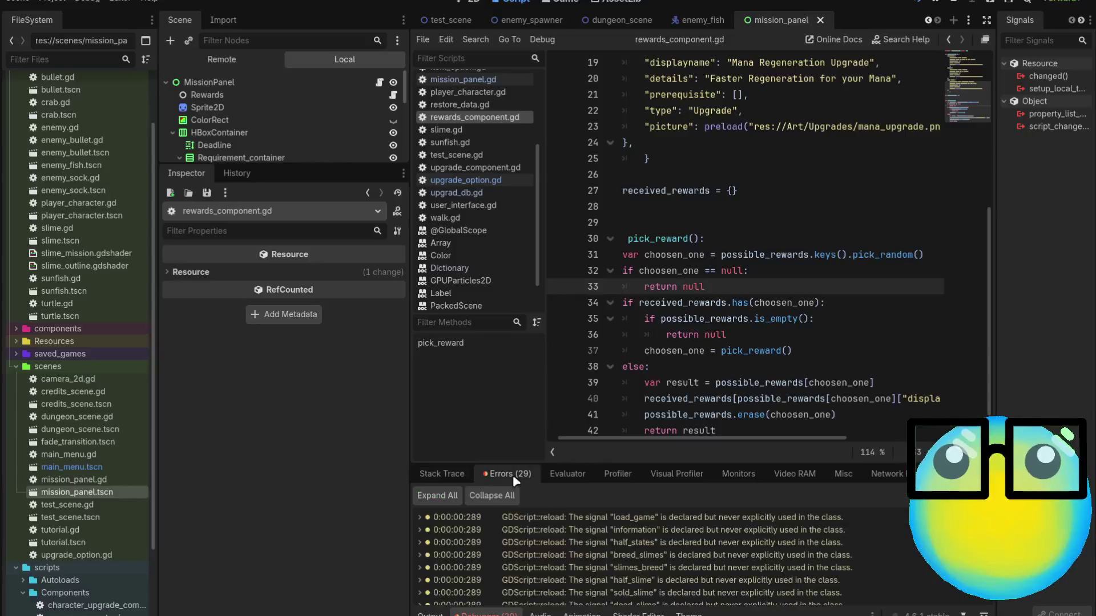
drag(713, 463, 714, 162)
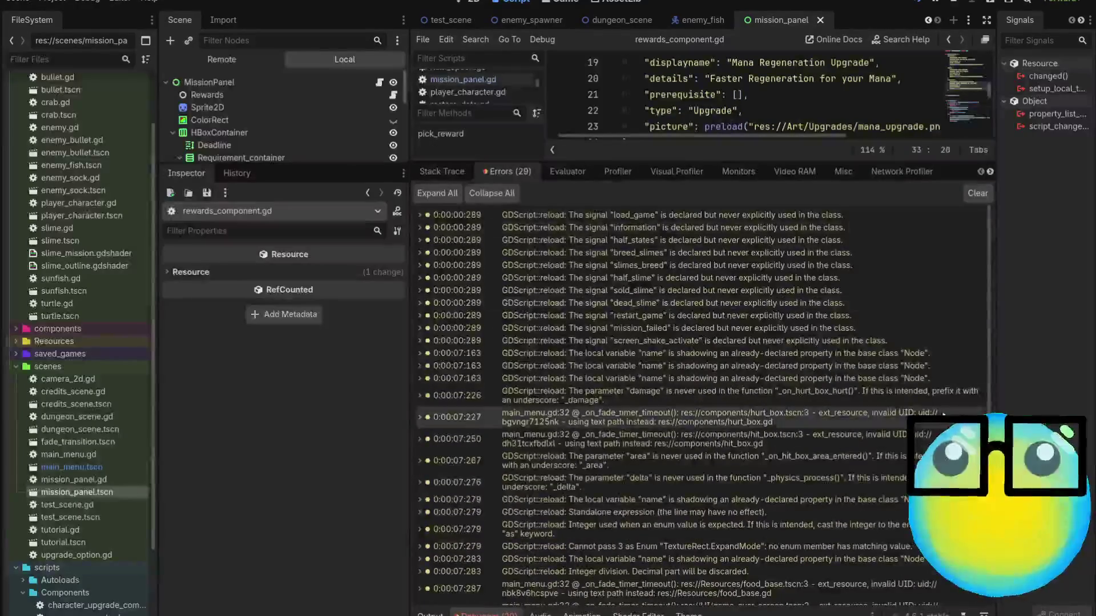
scroll(807, 592, down, 3)
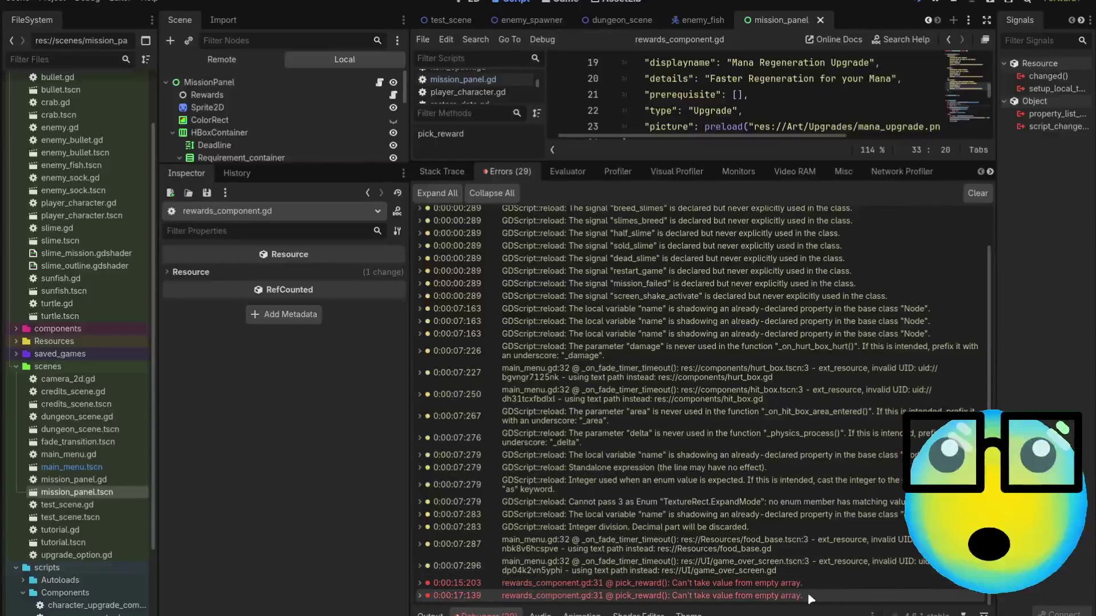
click(753, 596)
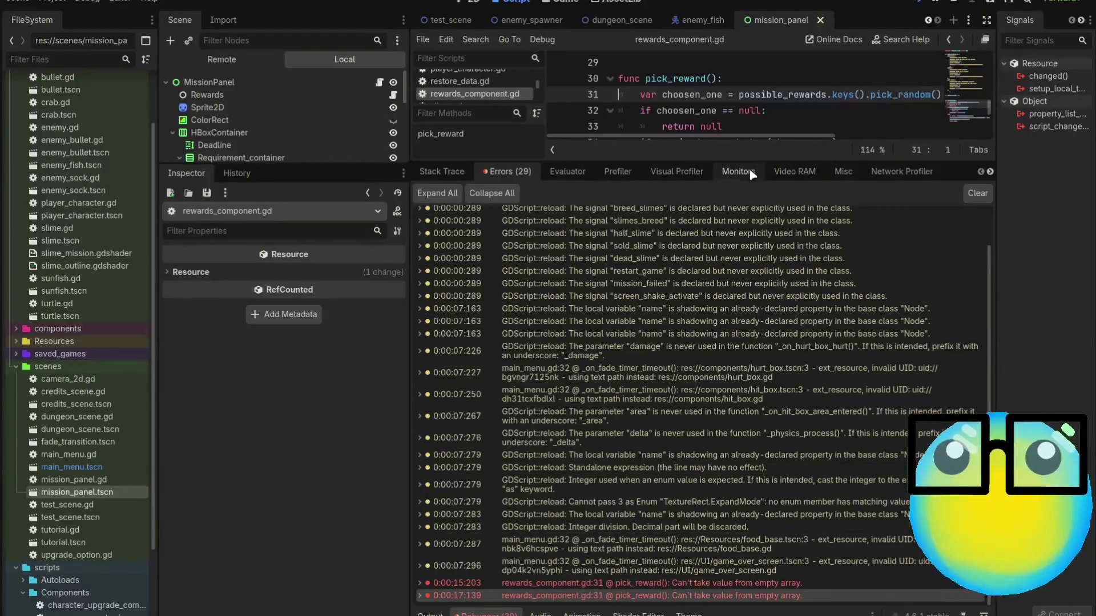
drag(752, 161, 741, 464)
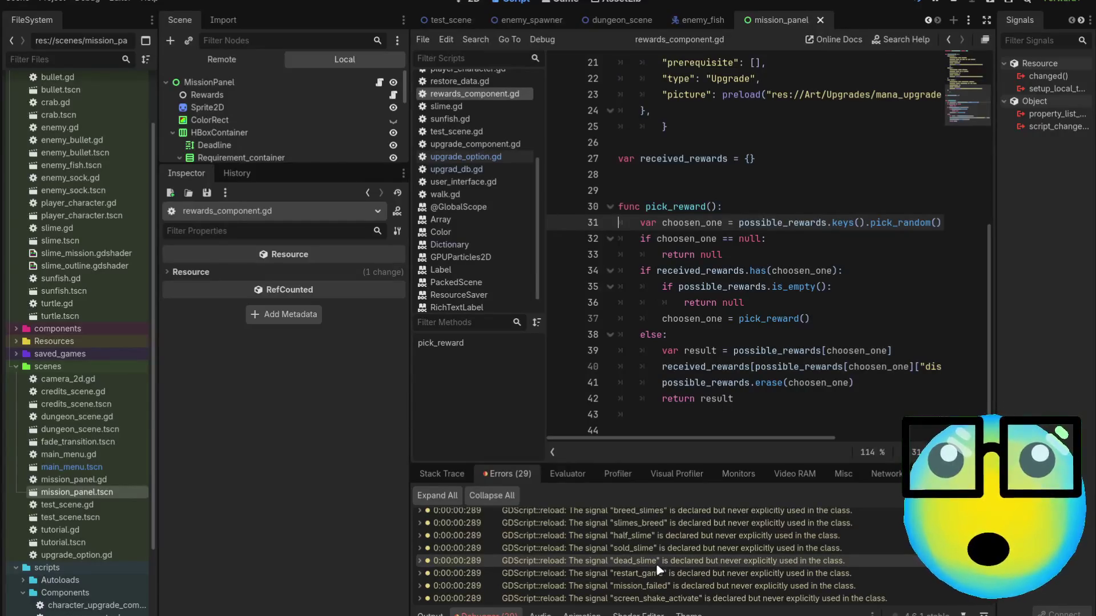
click(748, 208)
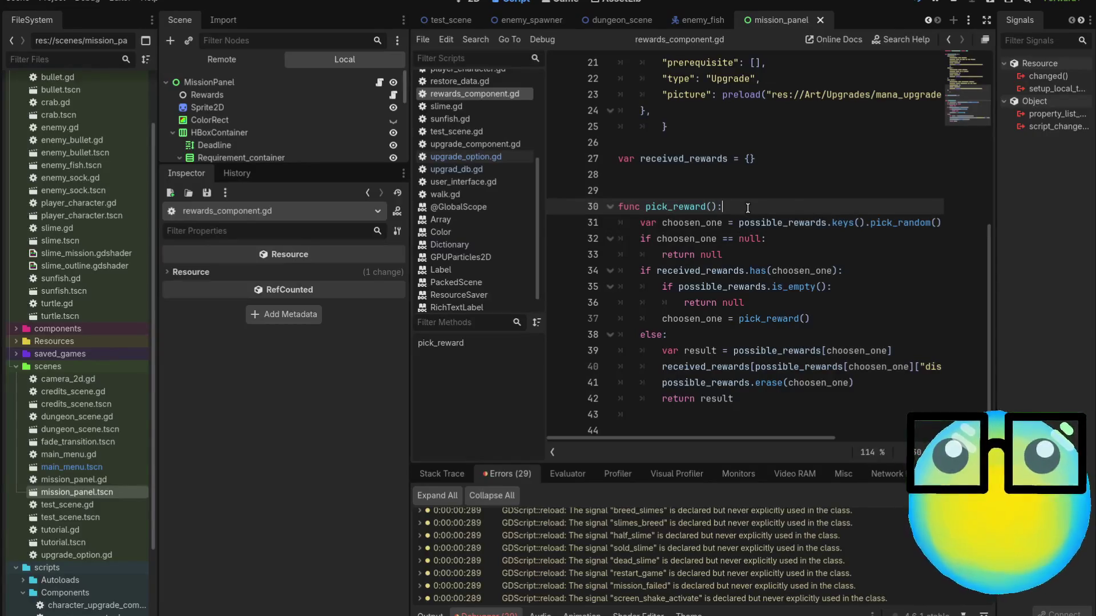
Insert 'if not possible_rewards.is_empty():' as the first line of pick_reward.
key(Return)
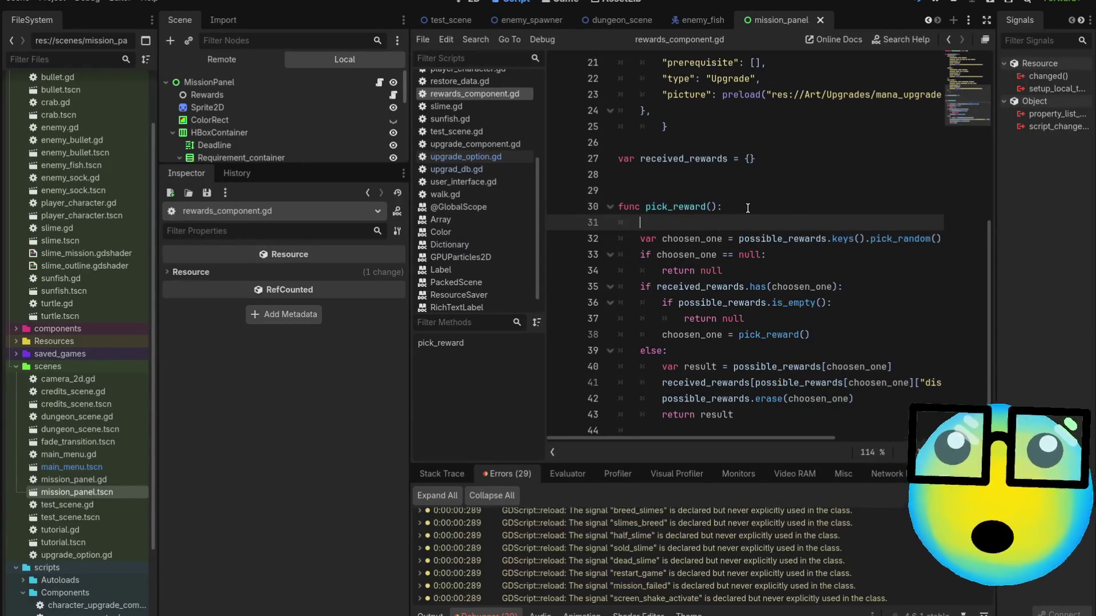
text(if possible_rewards)
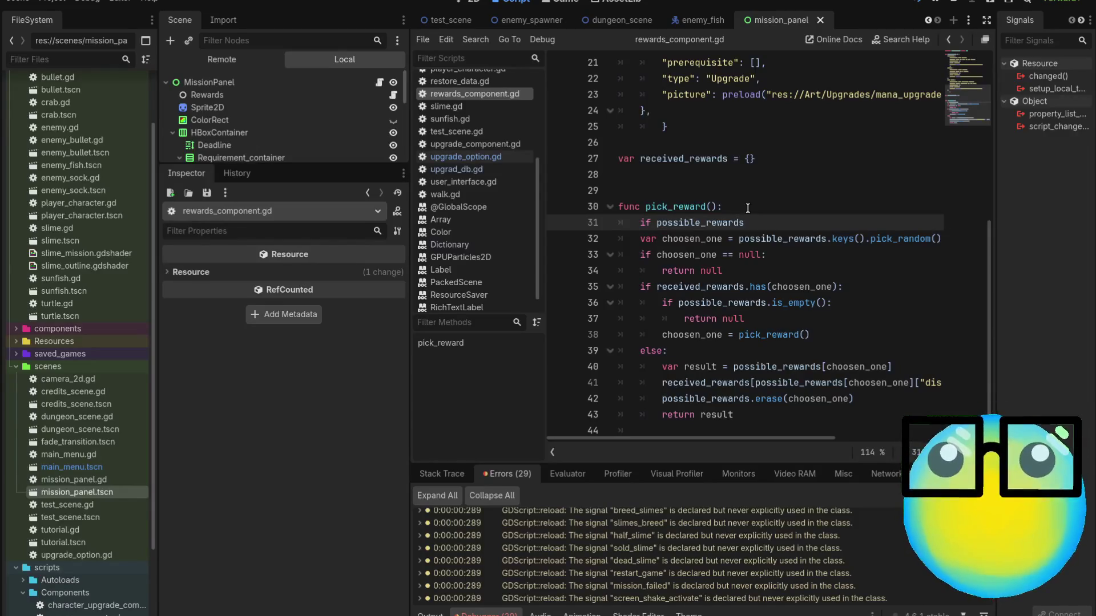
text(.i)
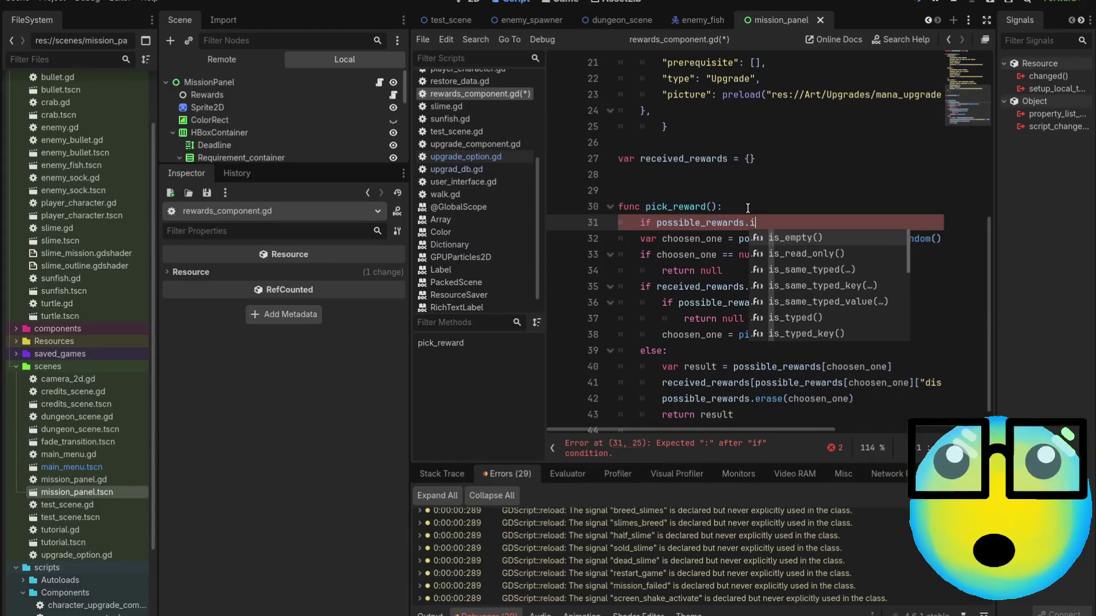
key(Return)
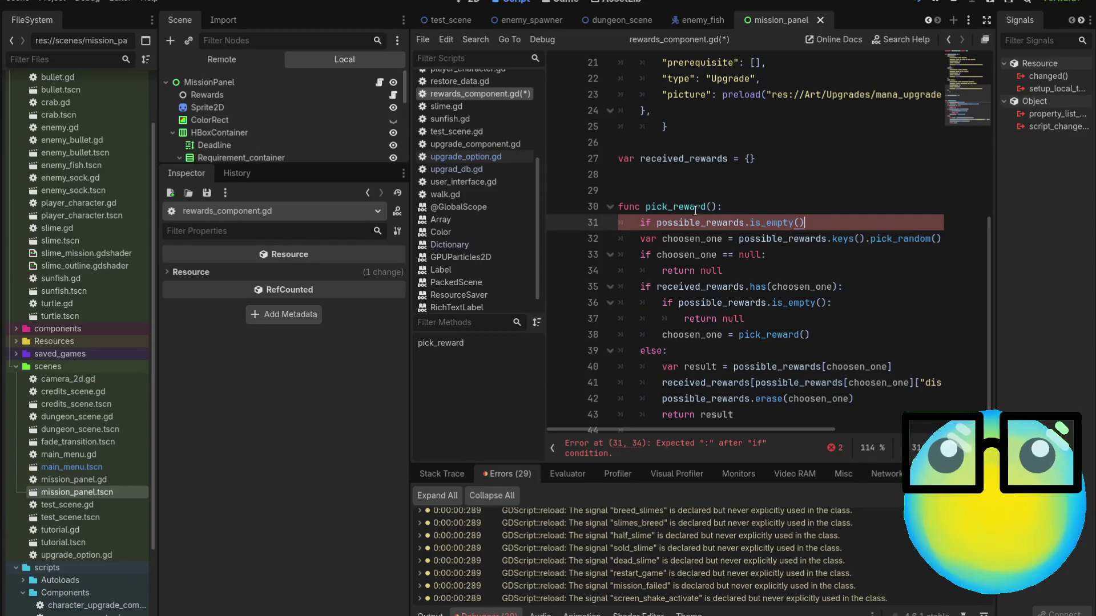
click(655, 223)
text(not)
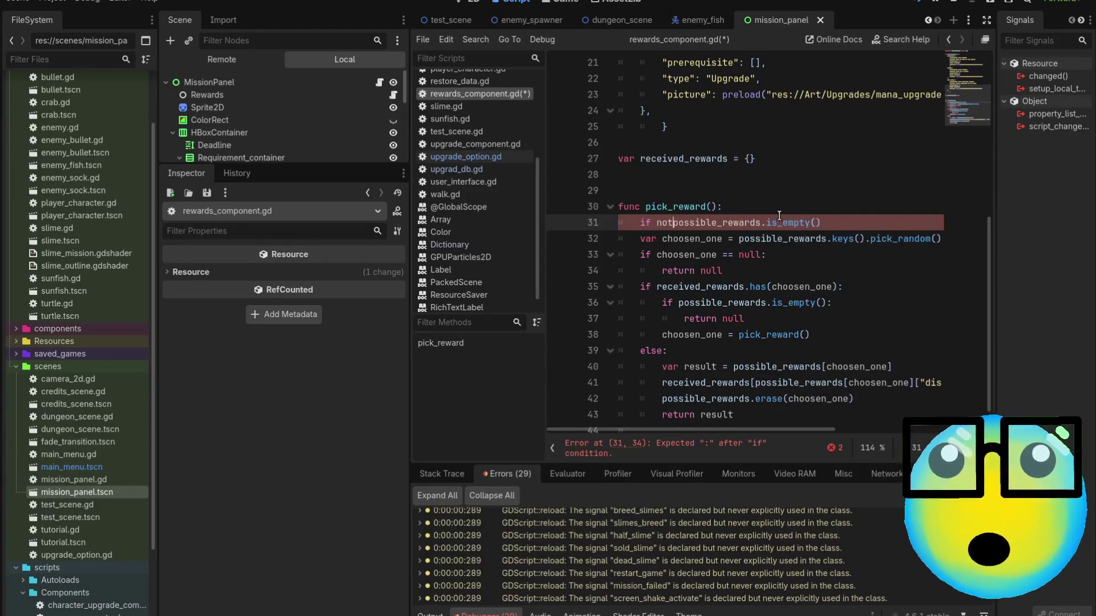
click(830, 226)
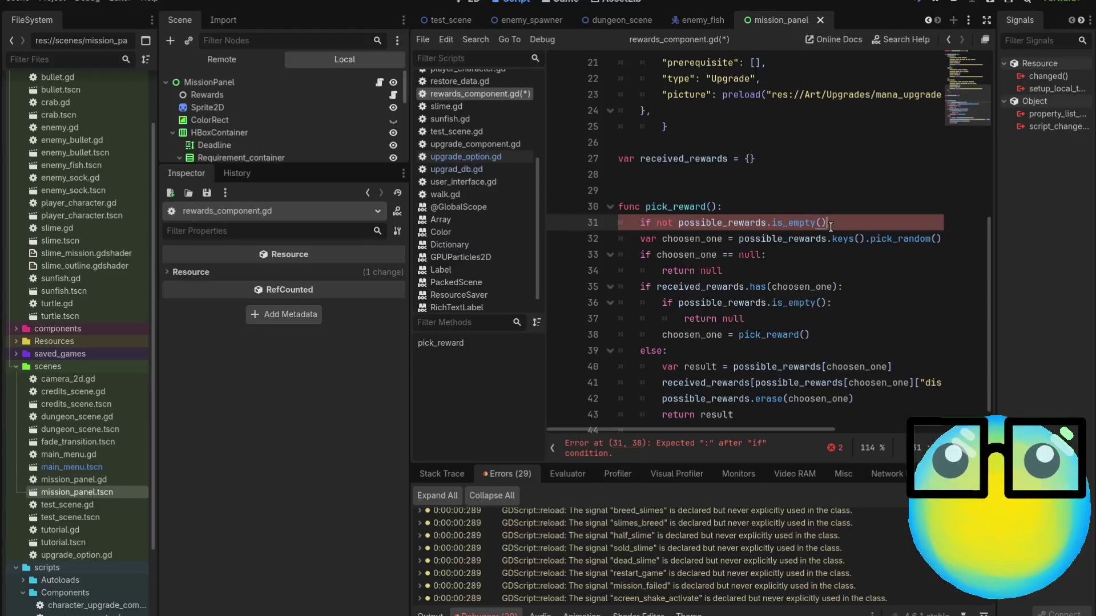
text(:)
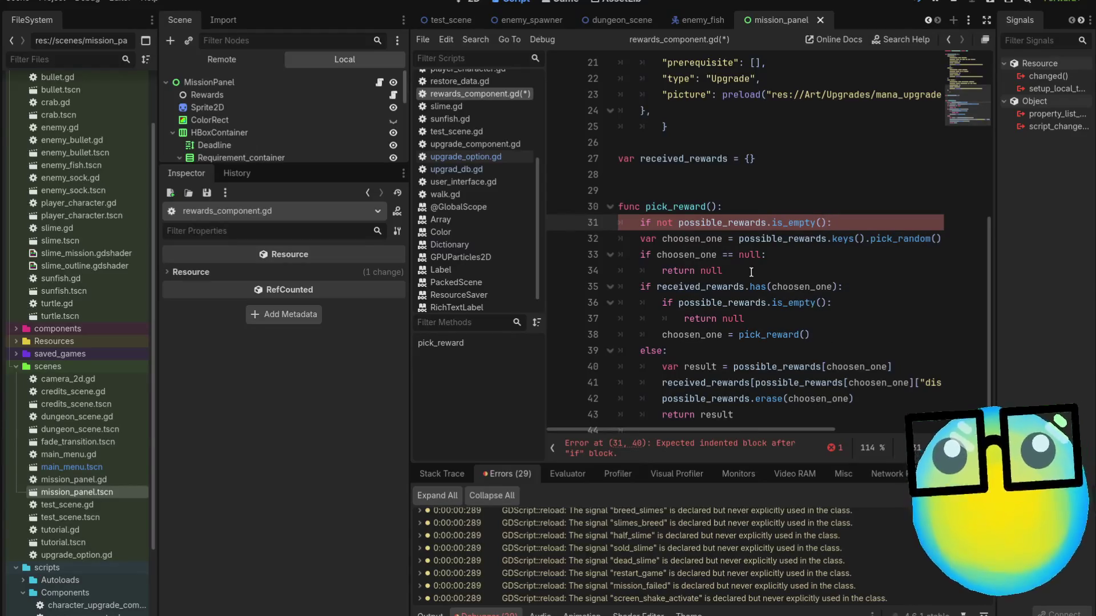
Delete the old choosen_one null check and indent the rest of the body under it.
mouse_move(724, 270)
mouse_down()
mouse_move(628, 270)
mouse_move(599, 250)
mouse_up()
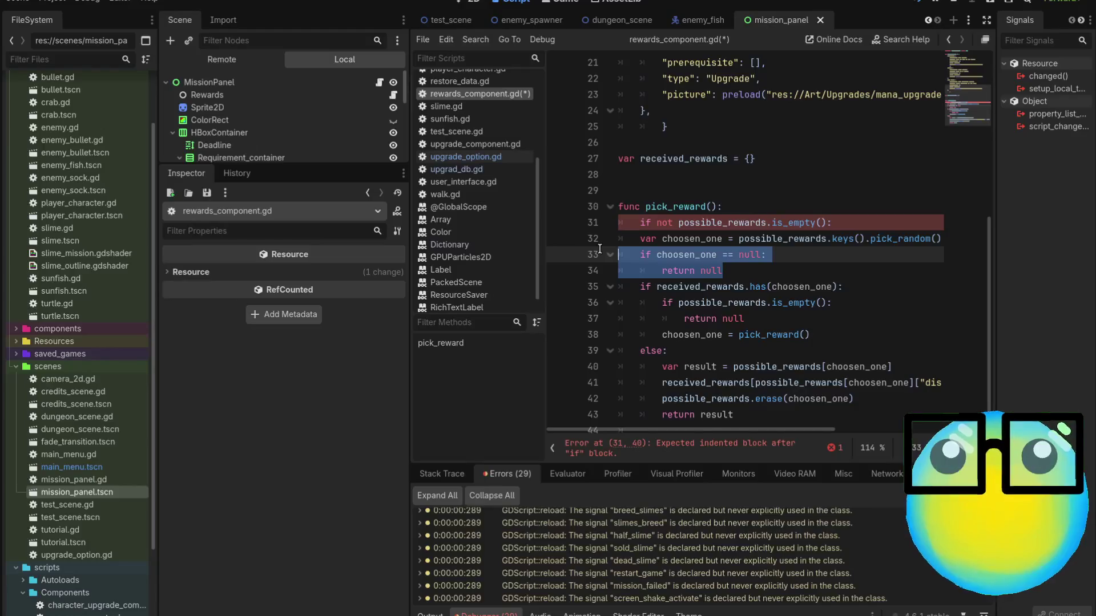
key(Delete)
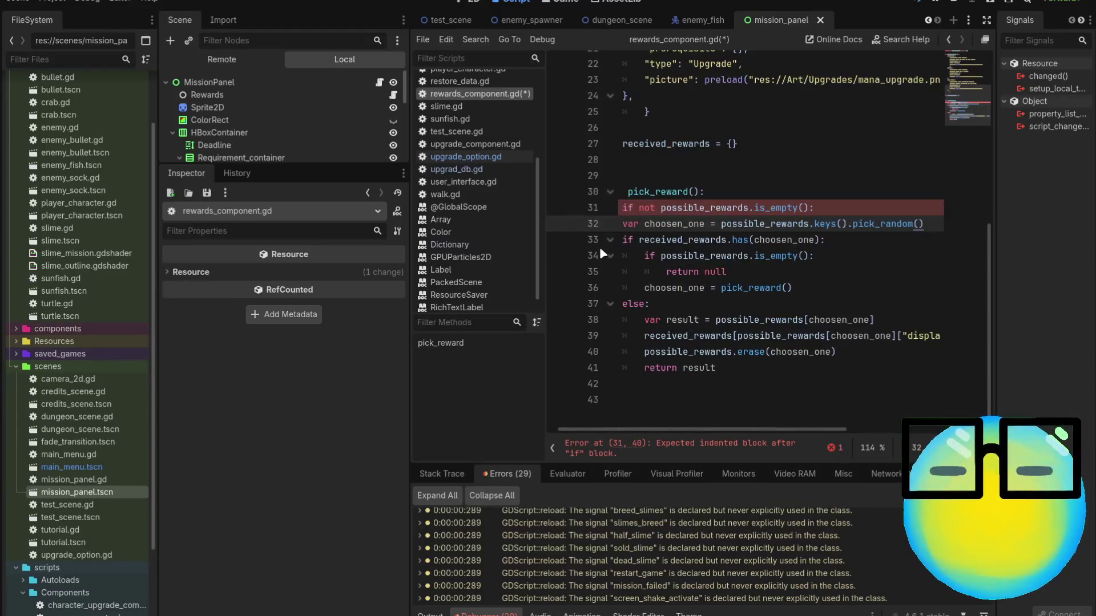
mouse_move(756, 371)
mouse_down()
mouse_move(593, 265)
mouse_move(597, 242)
mouse_up()
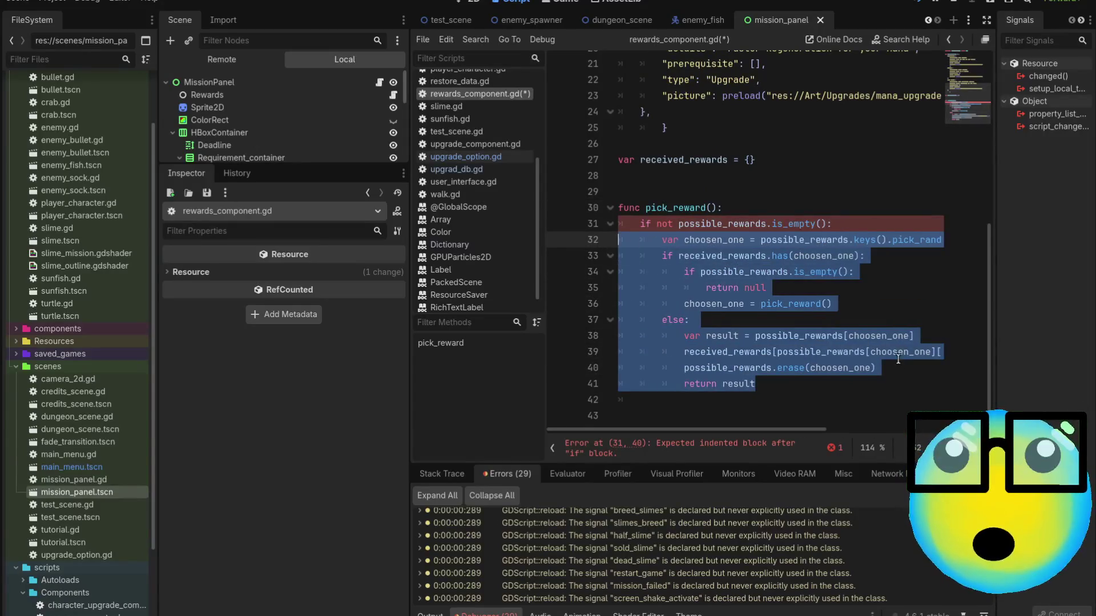
key(Tab)
Add an 'else: return null' branch after 'return result' and revisit the error's source line.
click(821, 394)
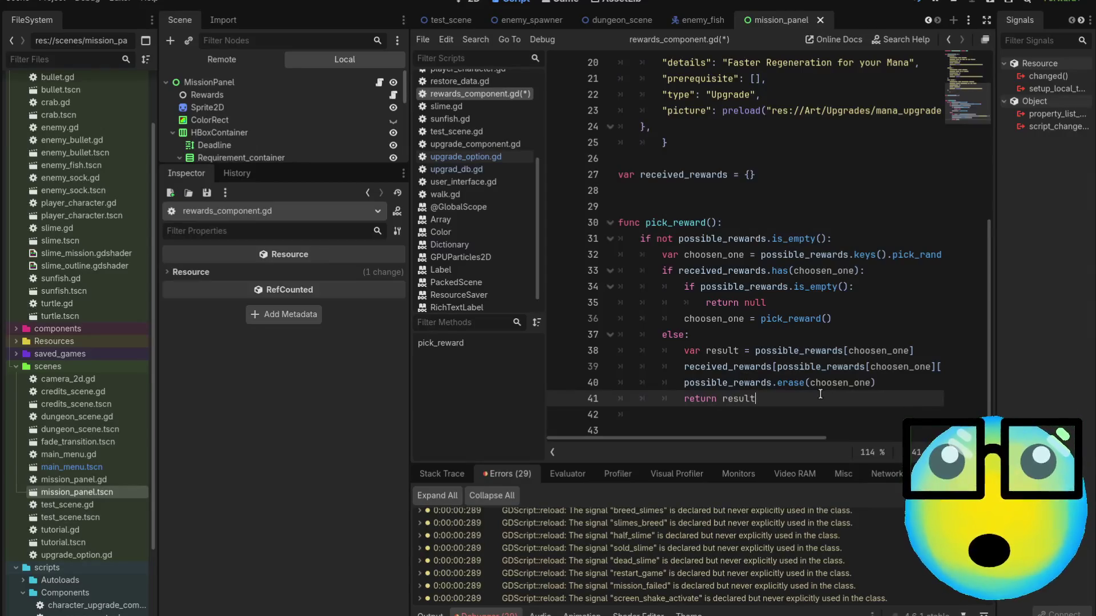
key(Return)
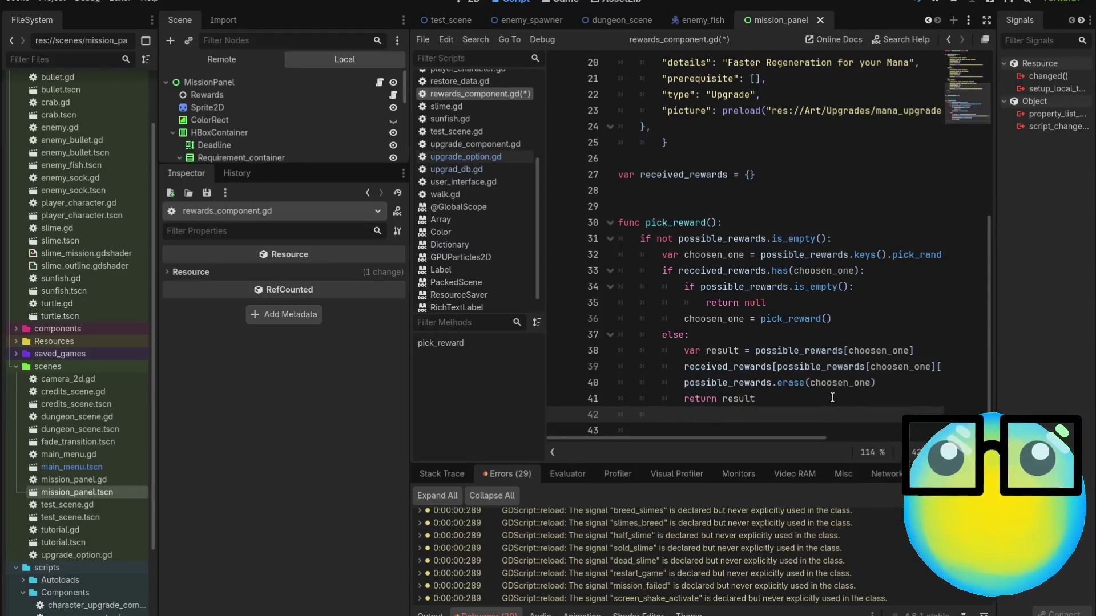
key(BackSpace)
text(else:)
key(Return)
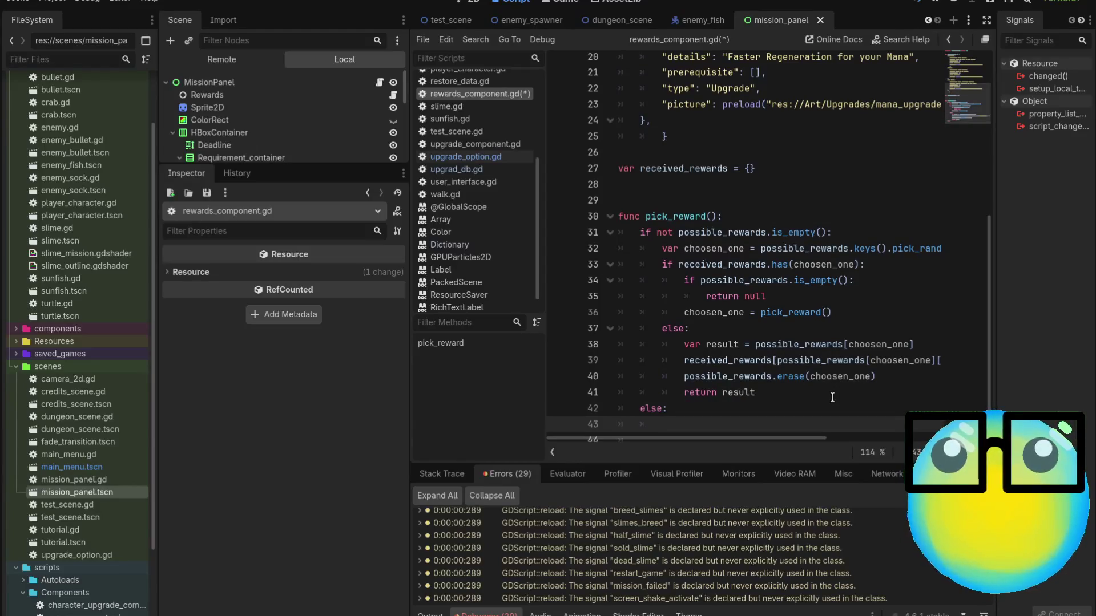
text(retu)
key(Return)
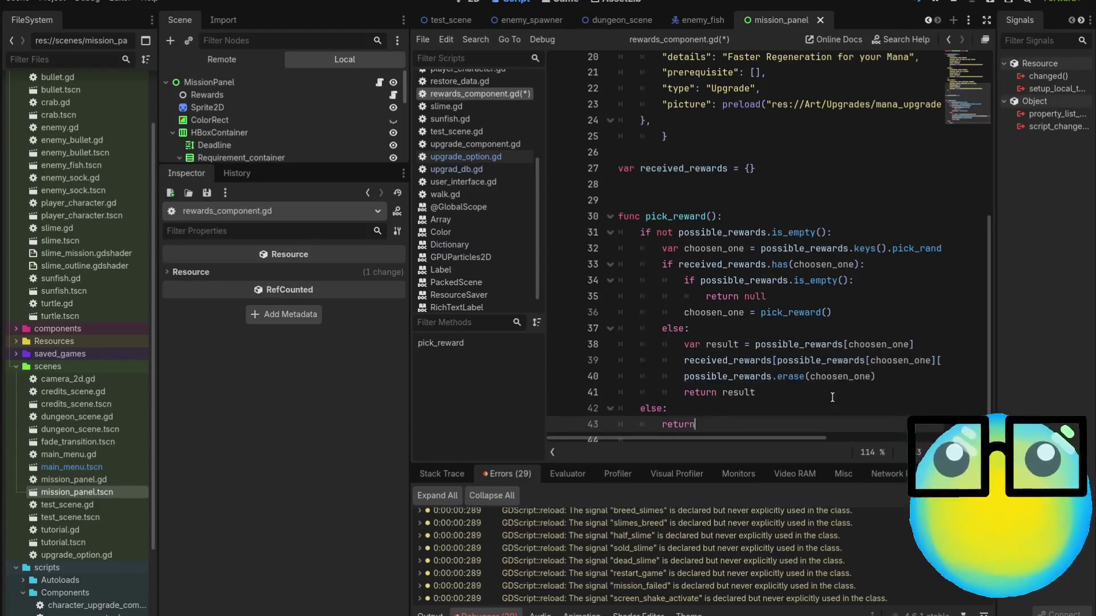
text( null)
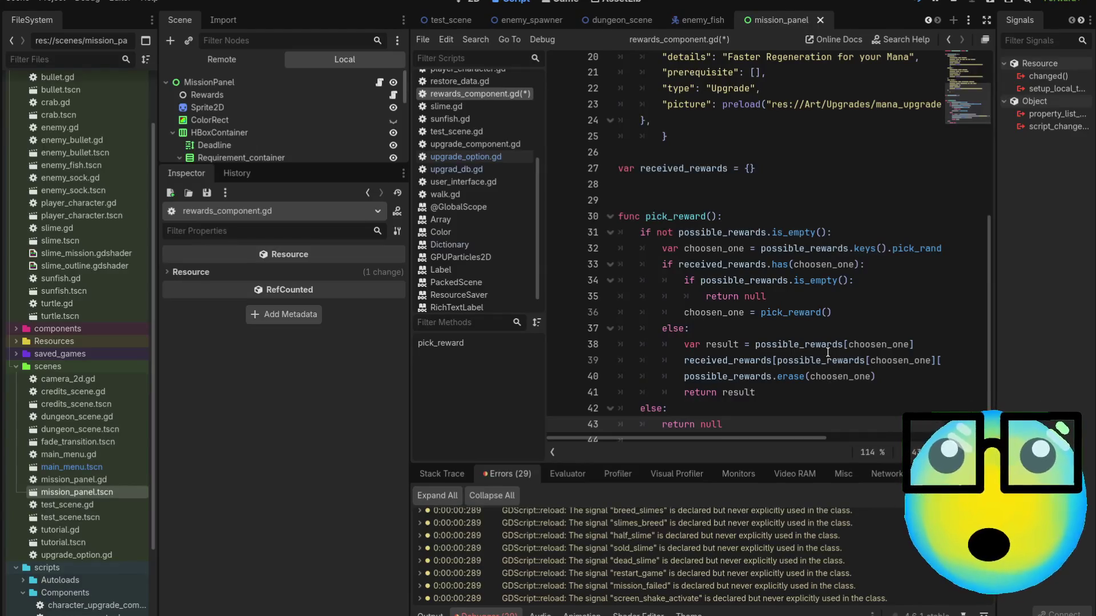
scroll(642, 577, down, 5)
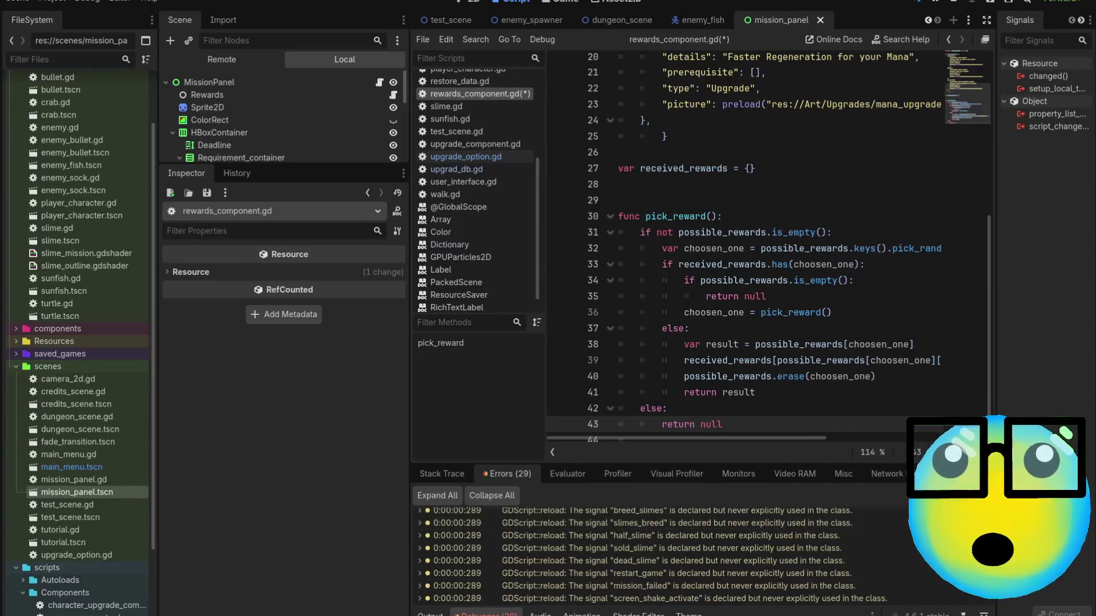
click(781, 582)
click(772, 594)
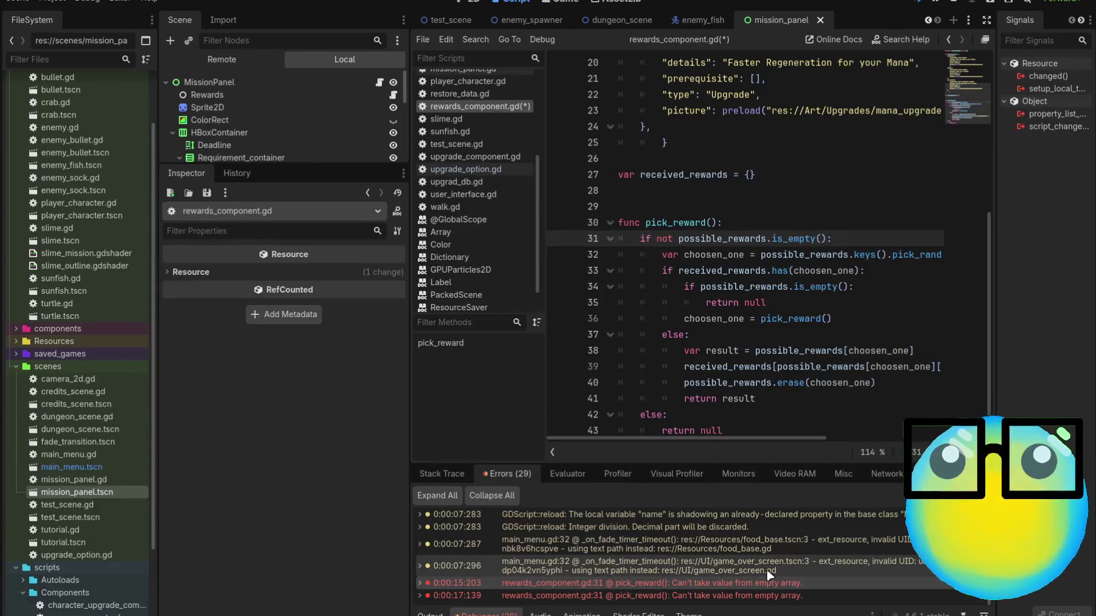
Delete the inner 'if possible_rewards.is_empty(): return null' on lines 34–35 and run the game.
click(774, 303)
shift+click(662, 287)
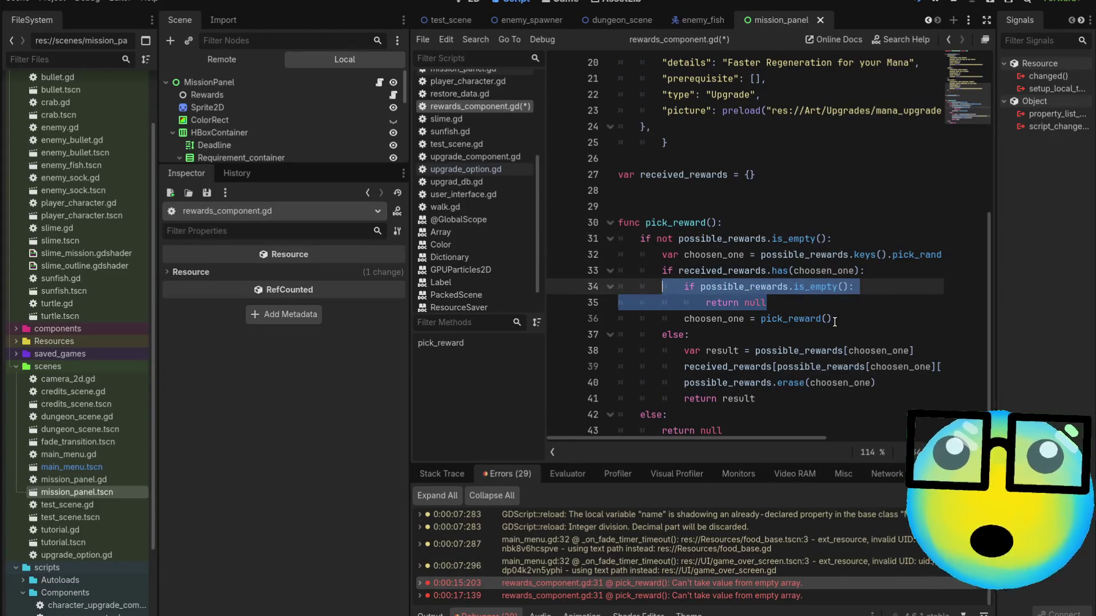
key(BackSpace)
key(BackSpace)
key(BackSpace)
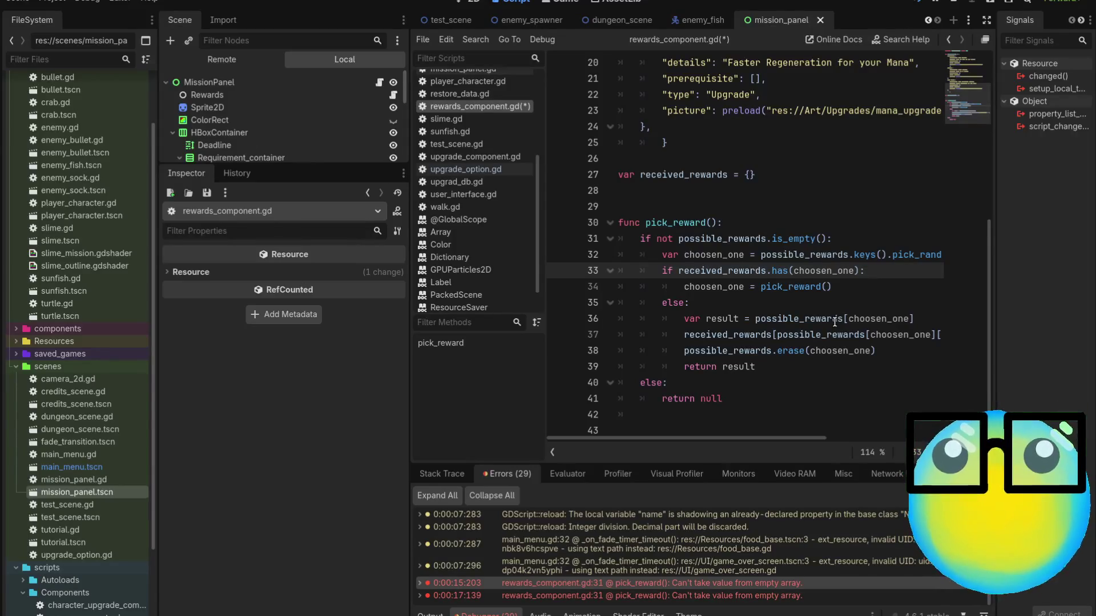
key(F5)
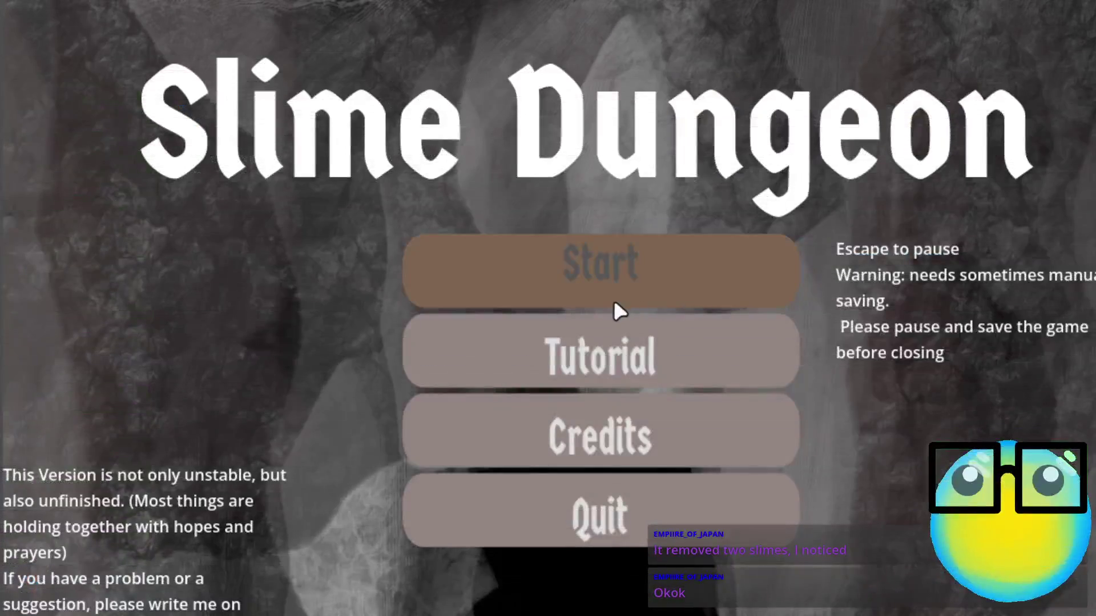
Start a new game, open the request screen and deliver five slimes, checking each unlock reward differs.
click(614, 300)
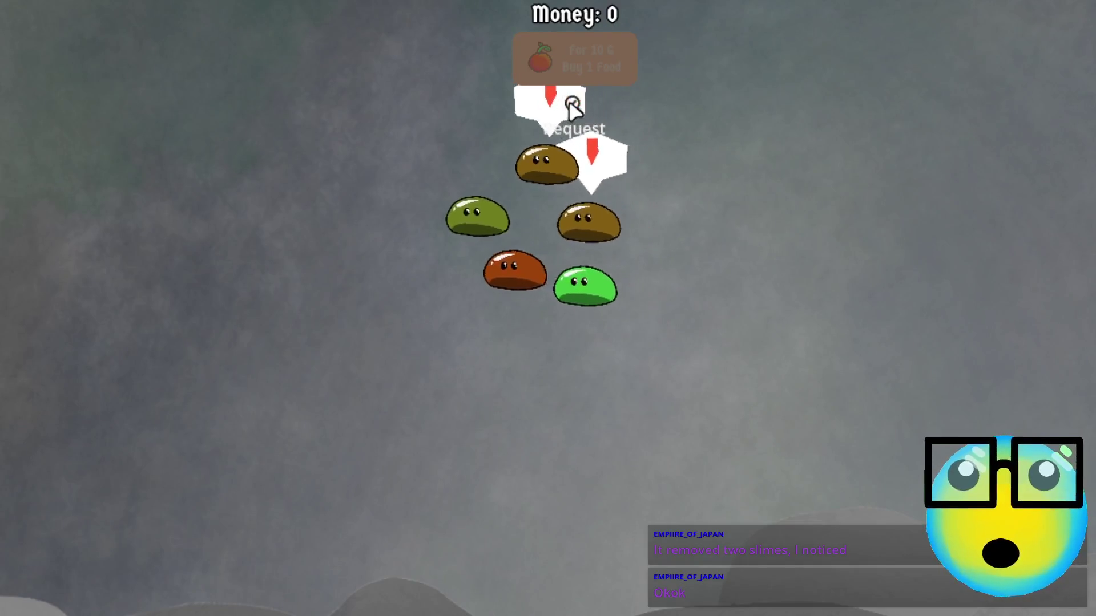
click(570, 108)
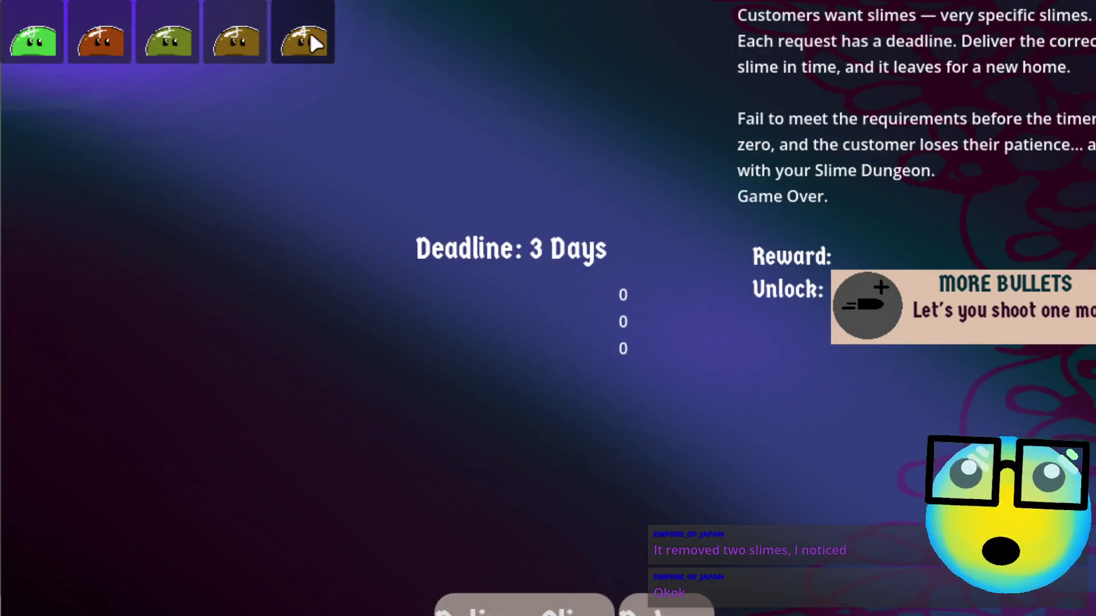
click(300, 43)
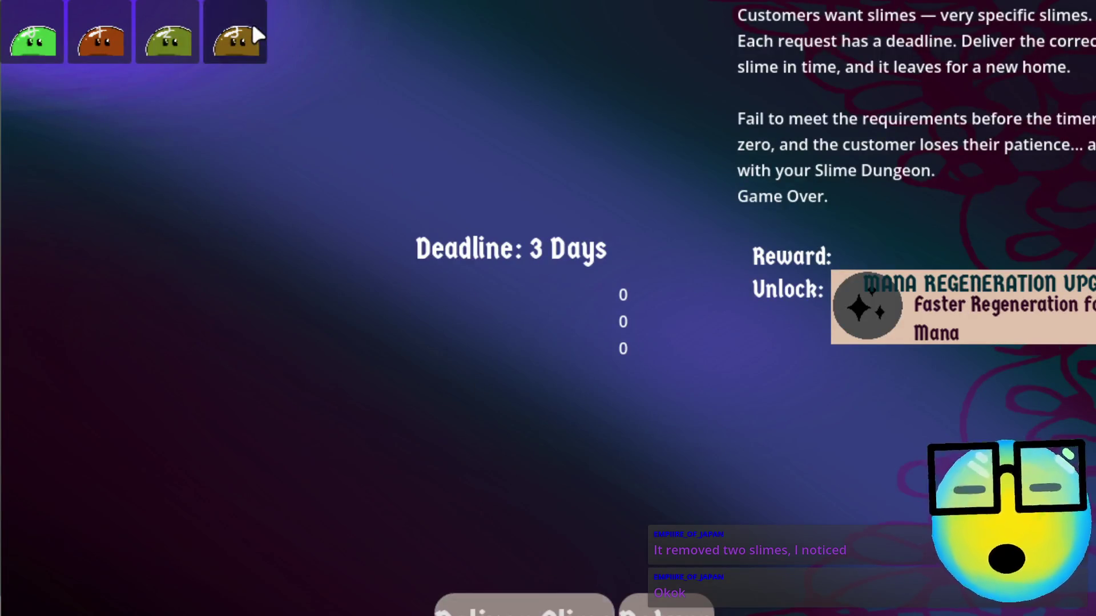
click(531, 605)
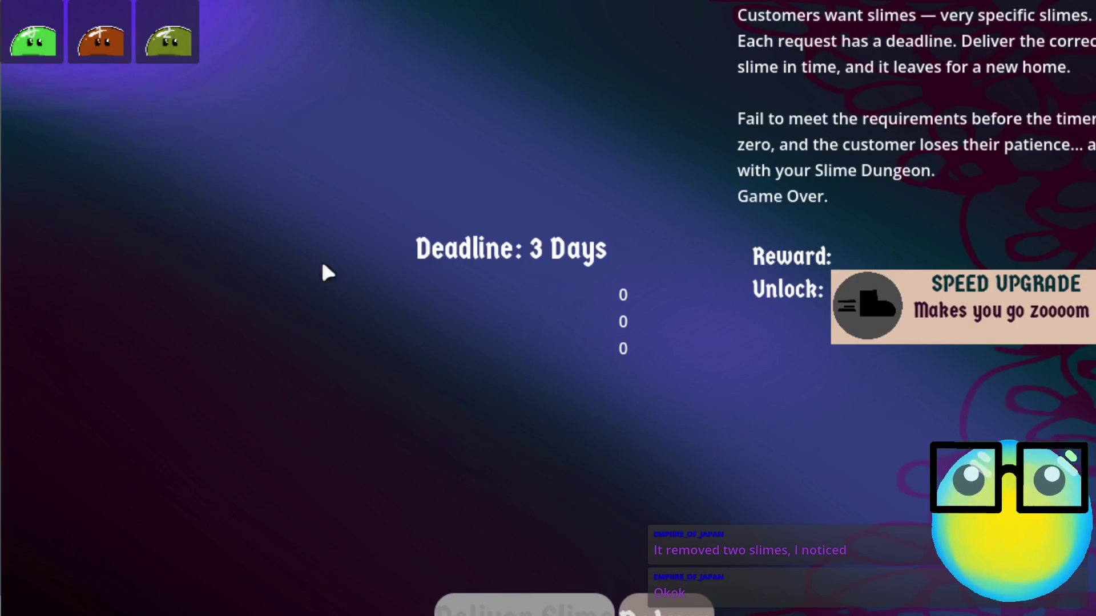
click(521, 604)
click(525, 606)
click(525, 606)
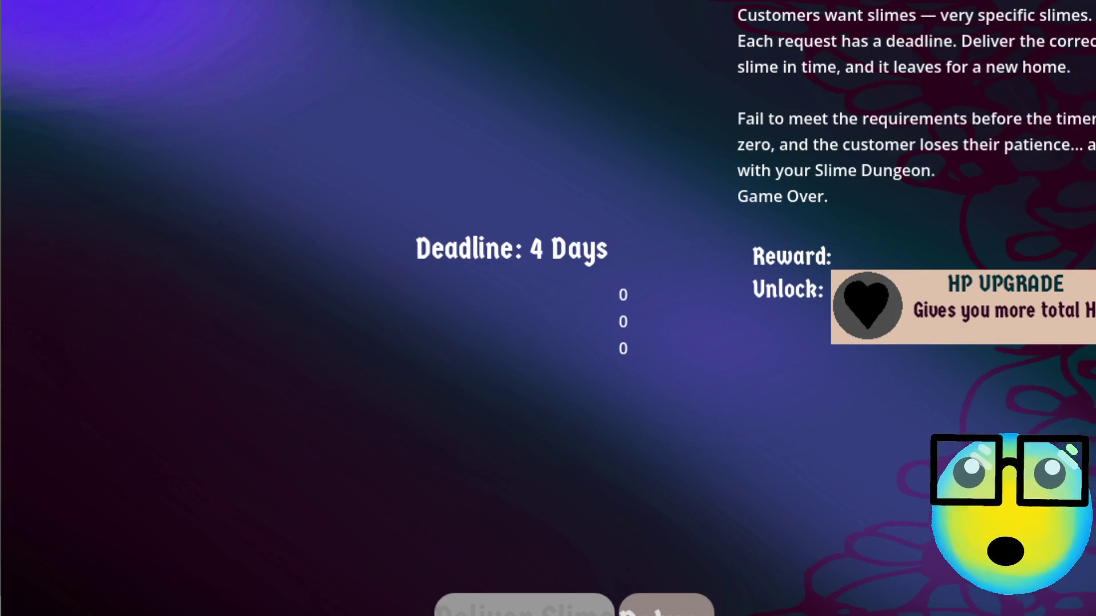
Delete the stray 3 on line 28 and add self.hide() under 'if item == null:' in upgrade_option.gd.
key(F8)
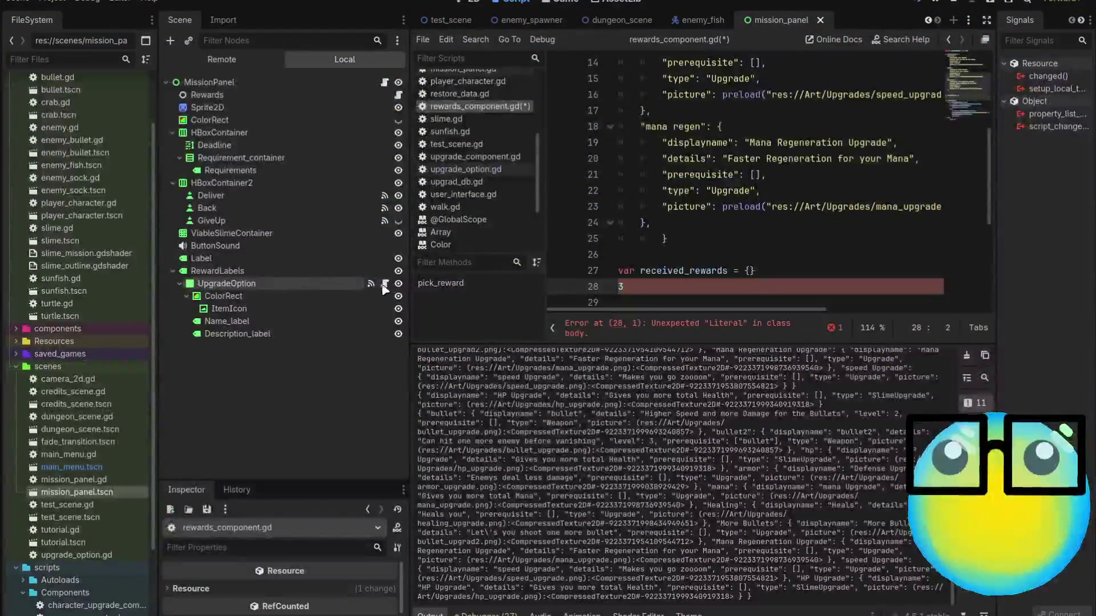
key(BackSpace)
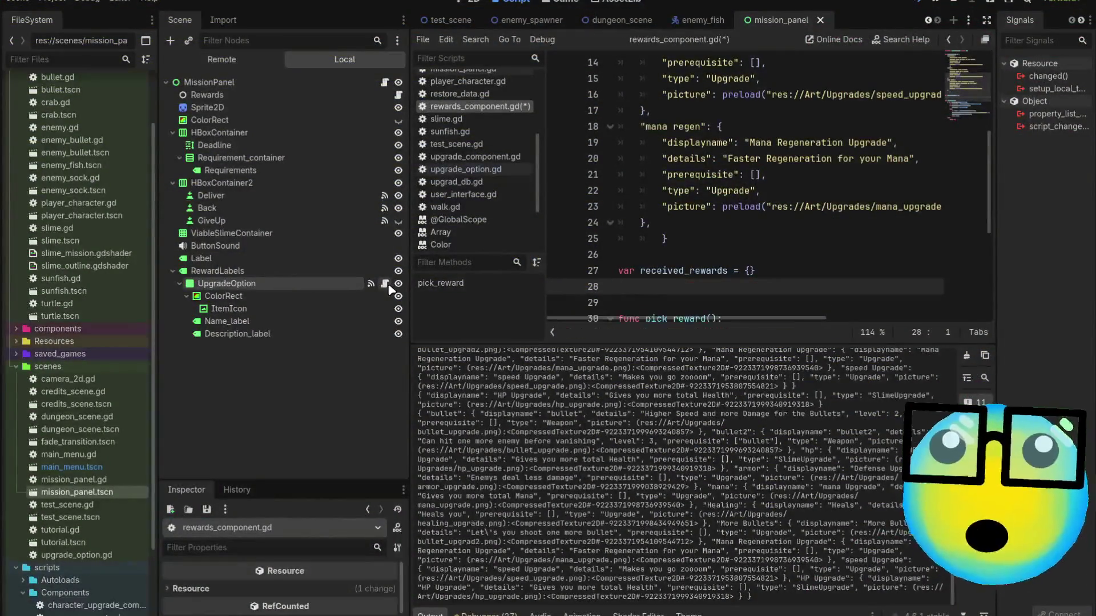
click(384, 284)
scroll(742, 176, down, 3)
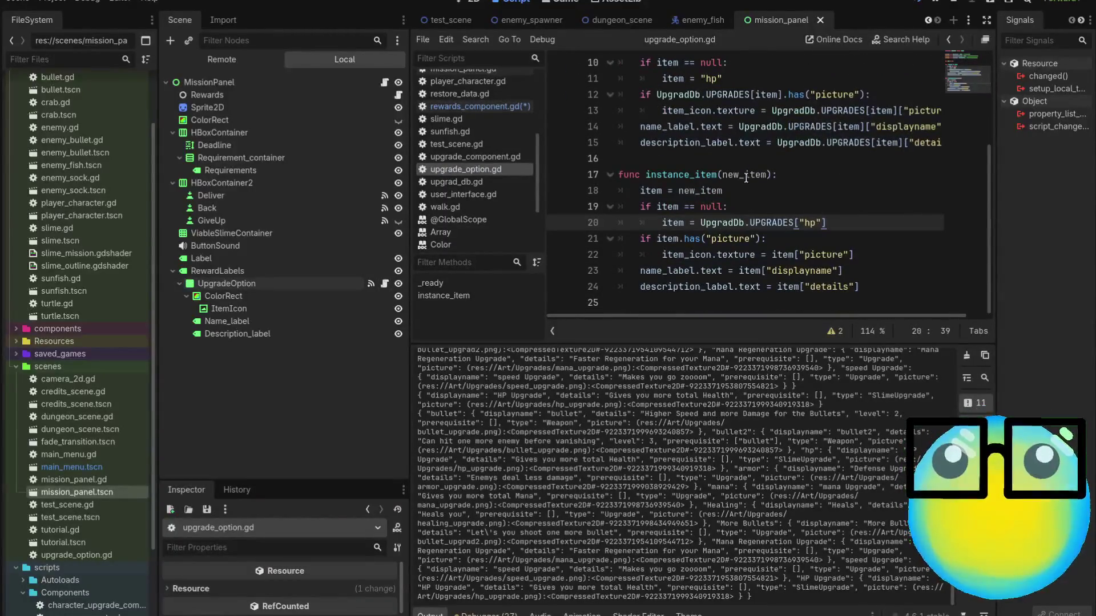
click(815, 212)
key(Return)
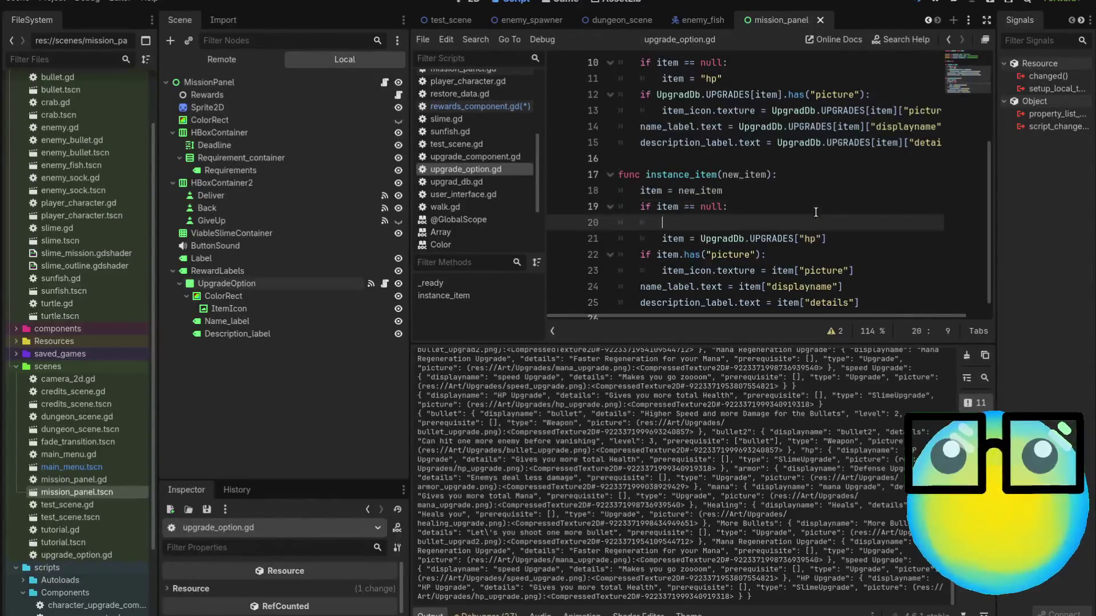
text(self.hi)
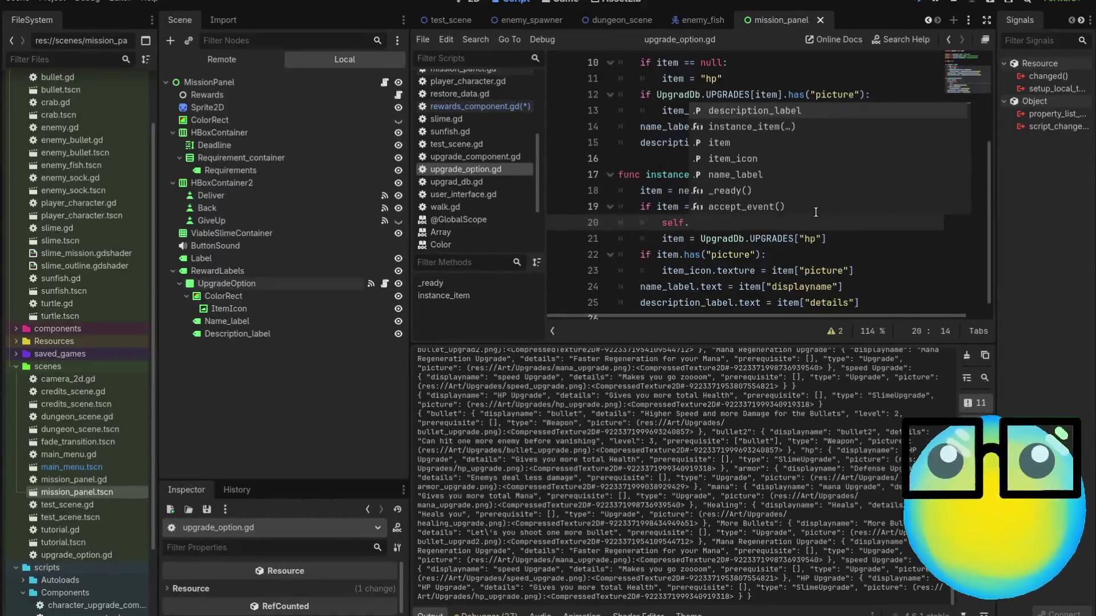
key(Down)
key(Return)
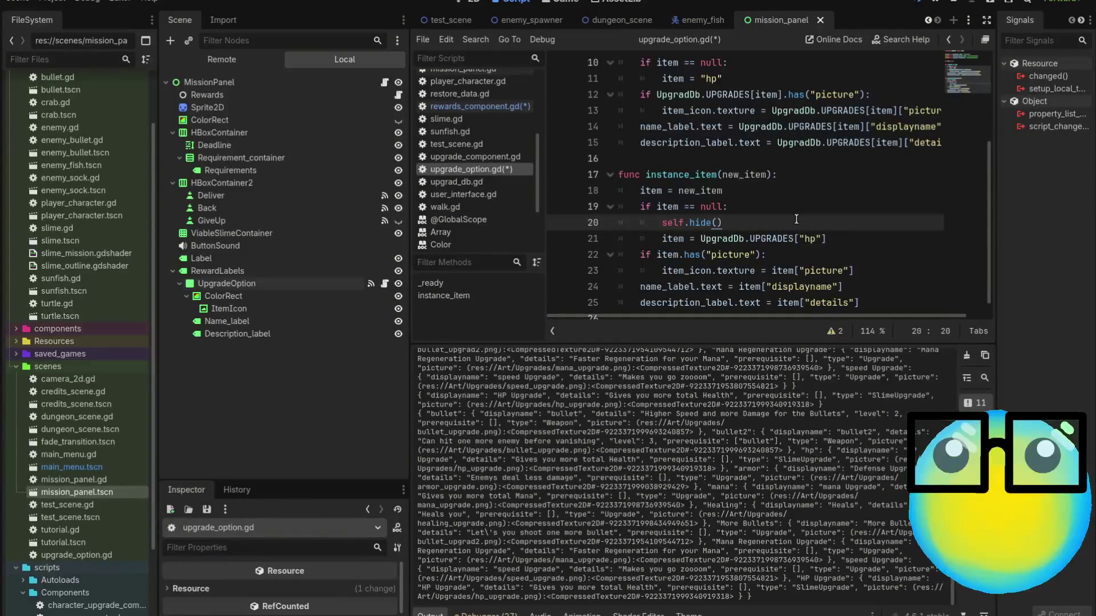
Review the script warnings, then save the scripts and run the game.
click(838, 334)
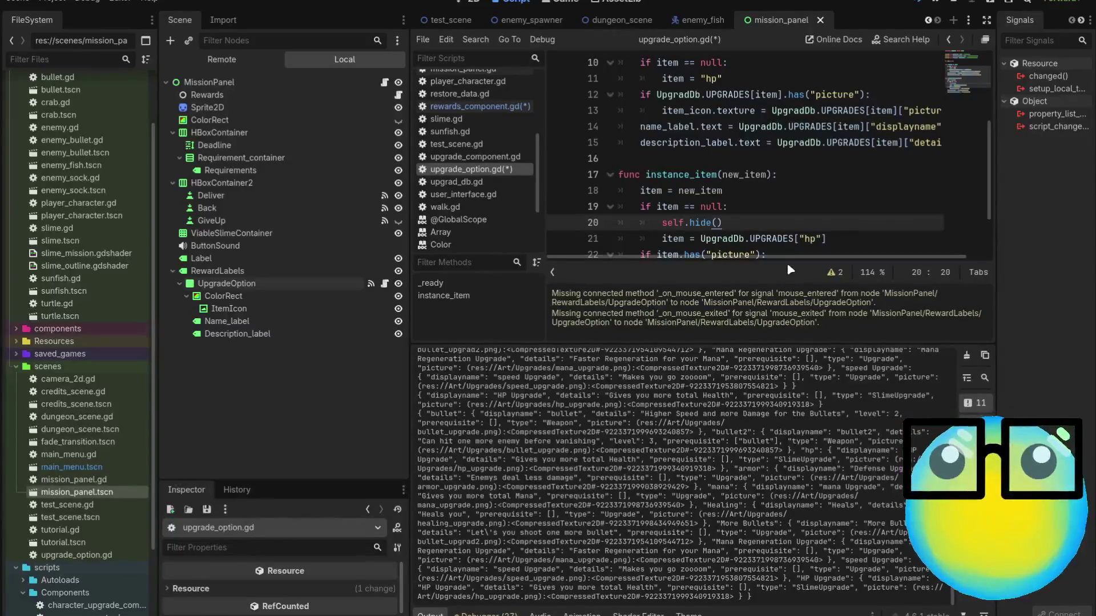
click(833, 272)
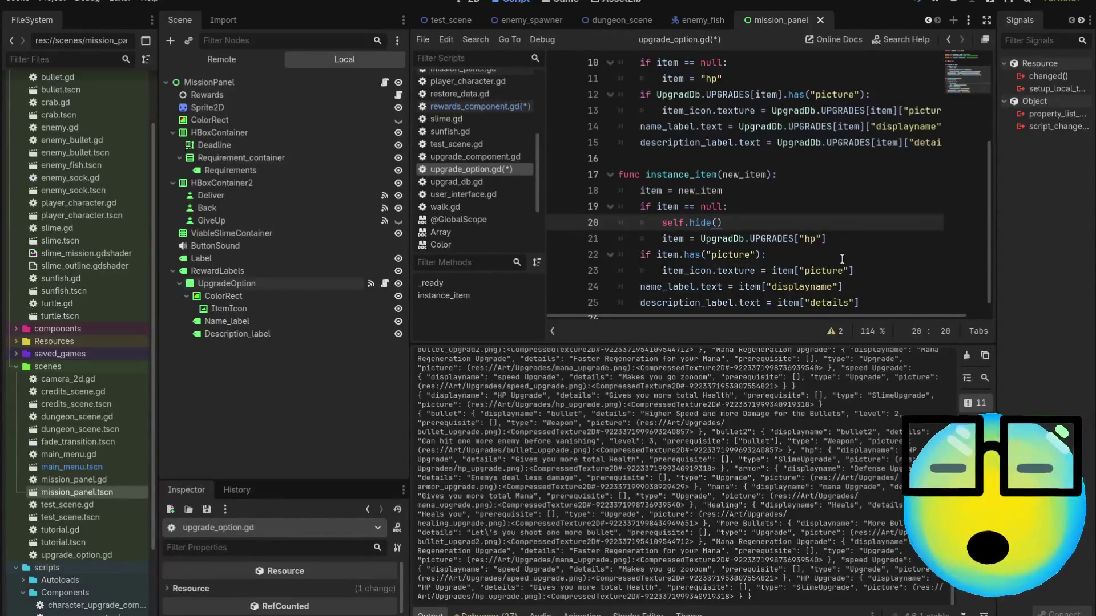
key(F5)
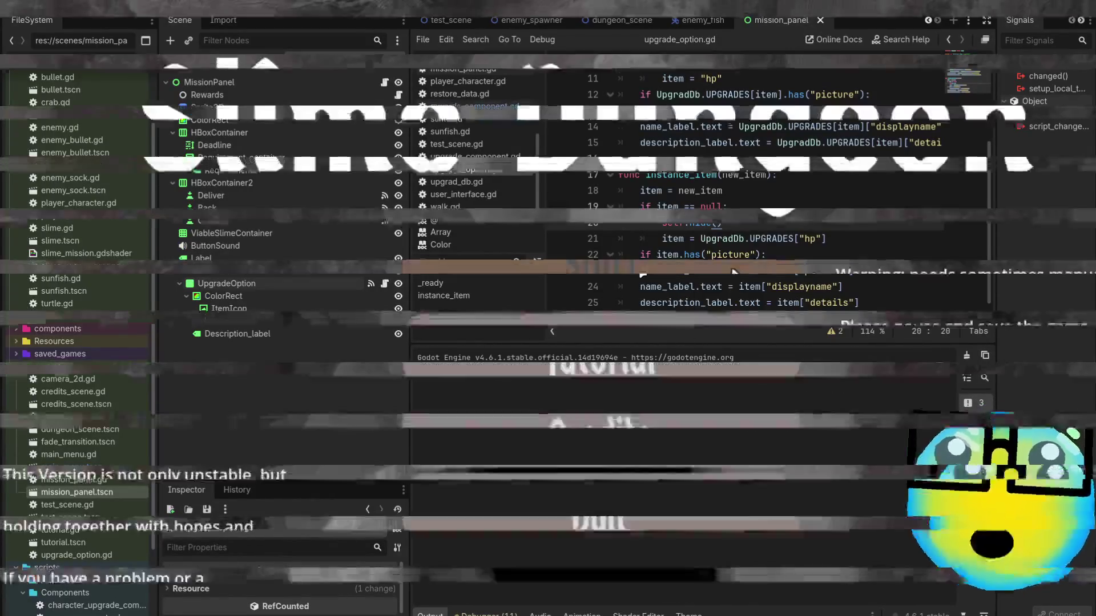
Start a new game and deliver slimes on the request screen until the reward pool runs out.
click(732, 268)
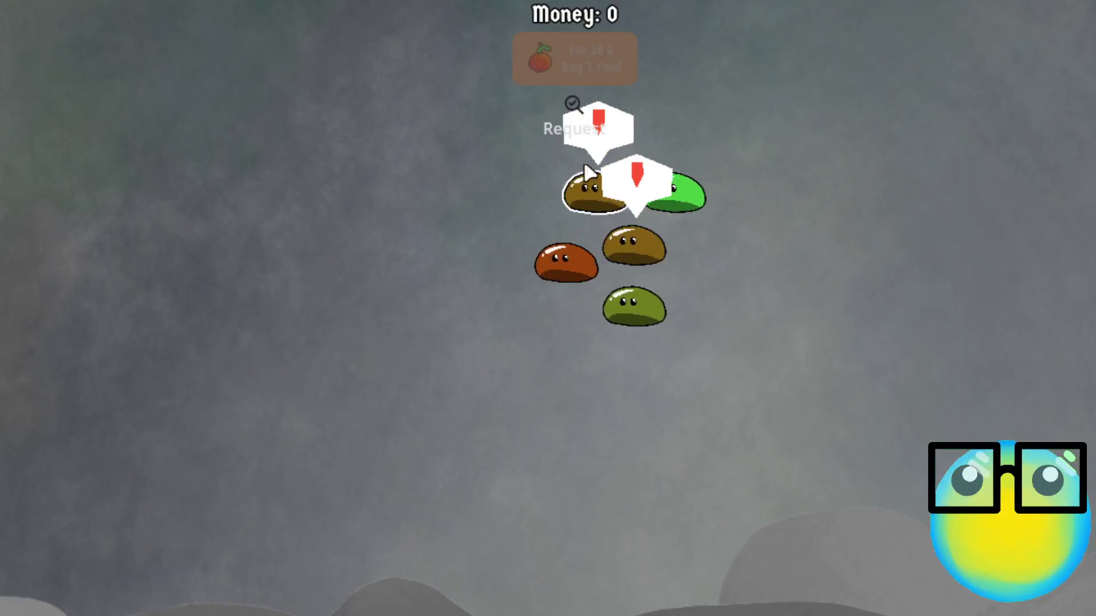
click(568, 123)
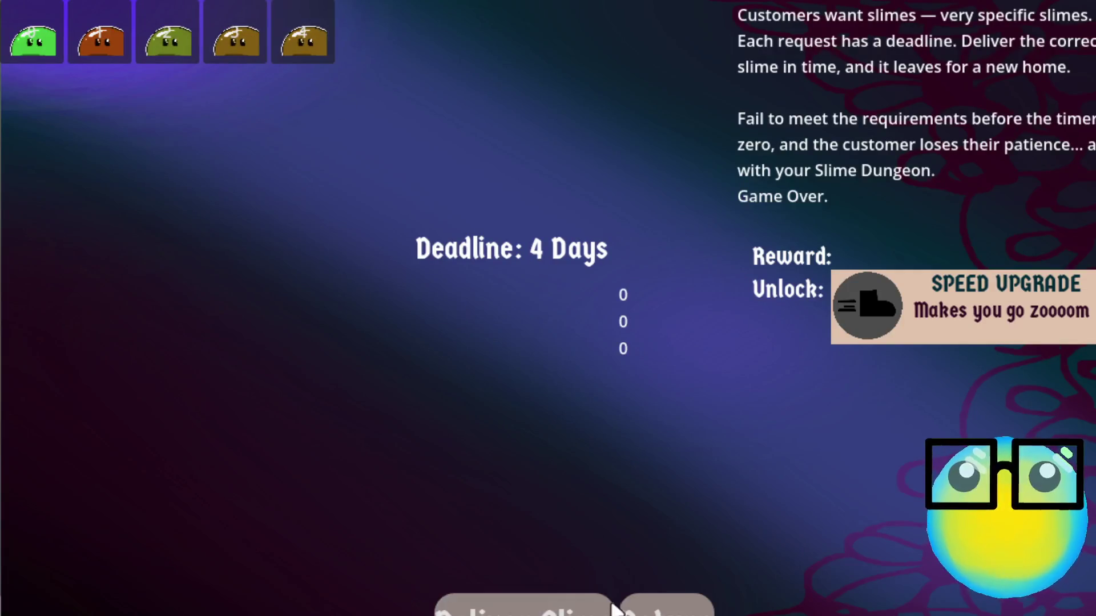
click(559, 604)
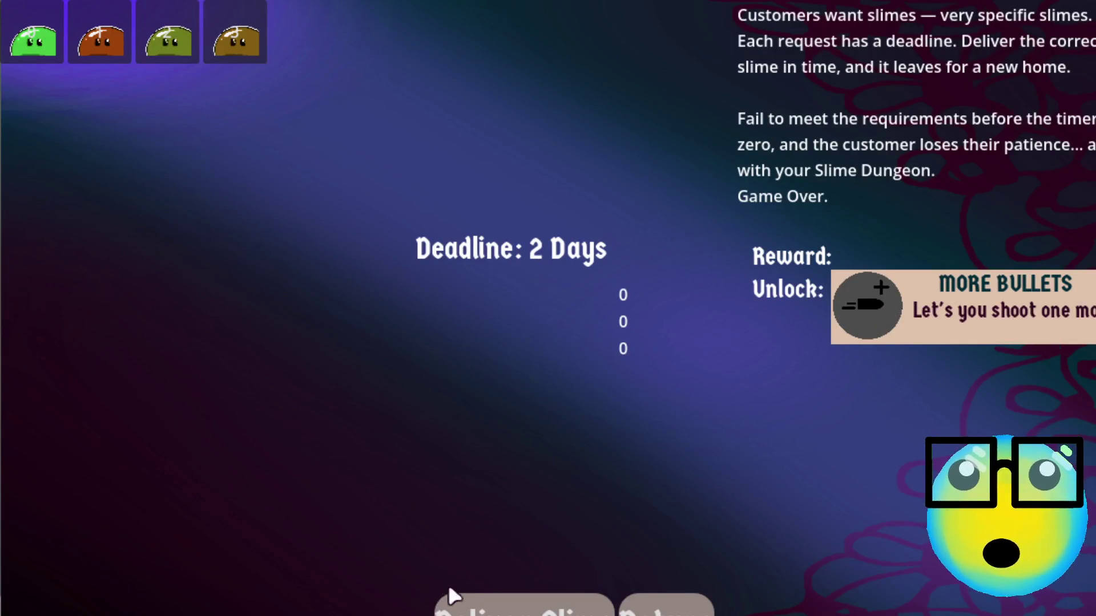
click(452, 596)
click(496, 596)
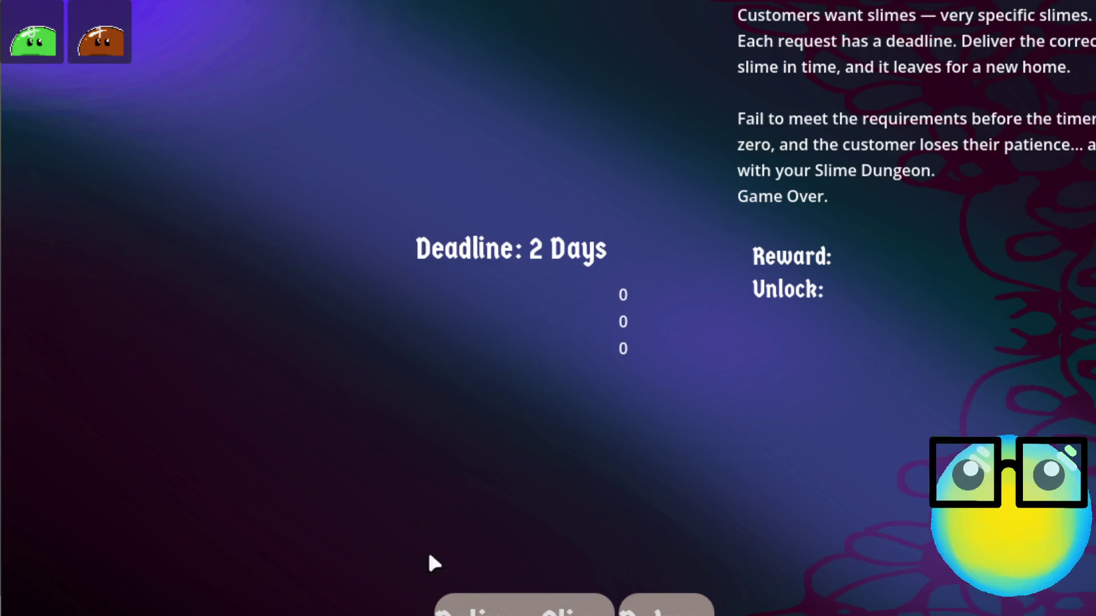
click(494, 610)
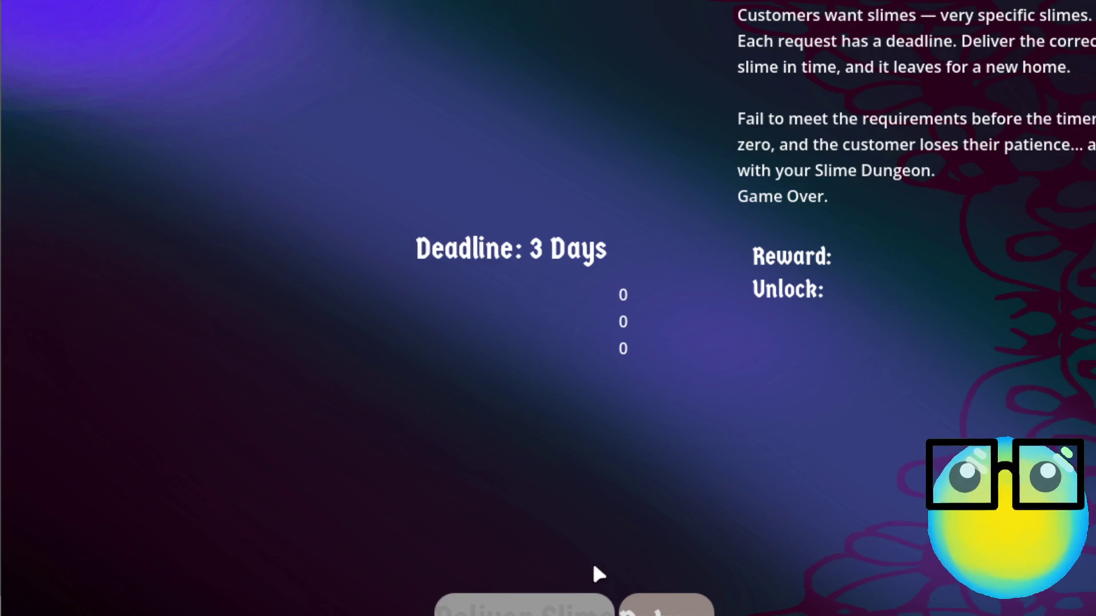
Return to the slime room, check a slime's stats, and confirm reopened requests show no unlock reward.
click(663, 609)
click(589, 299)
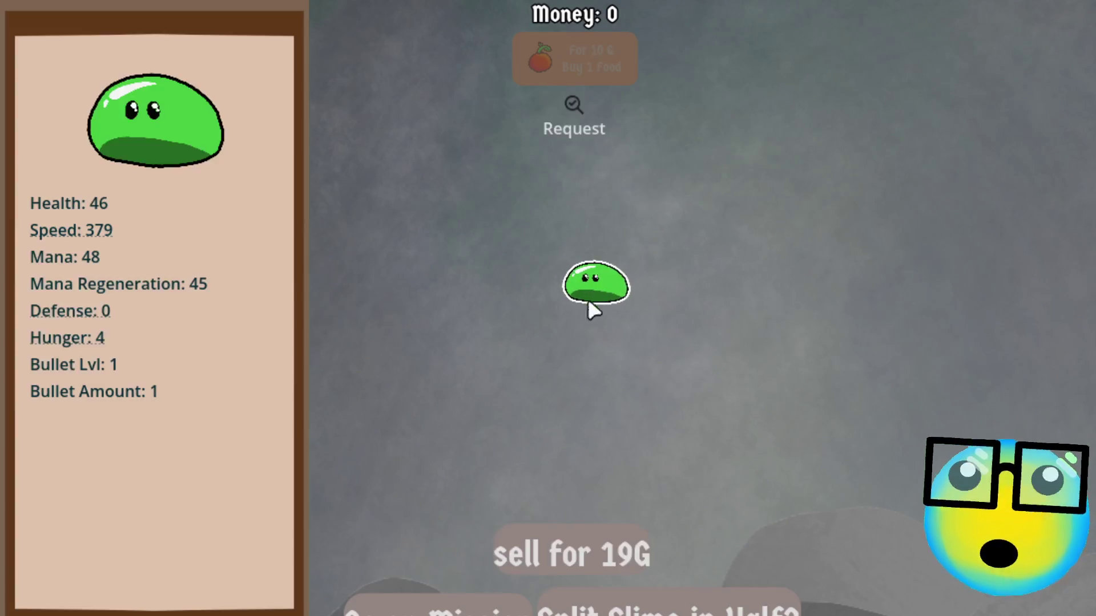
click(600, 354)
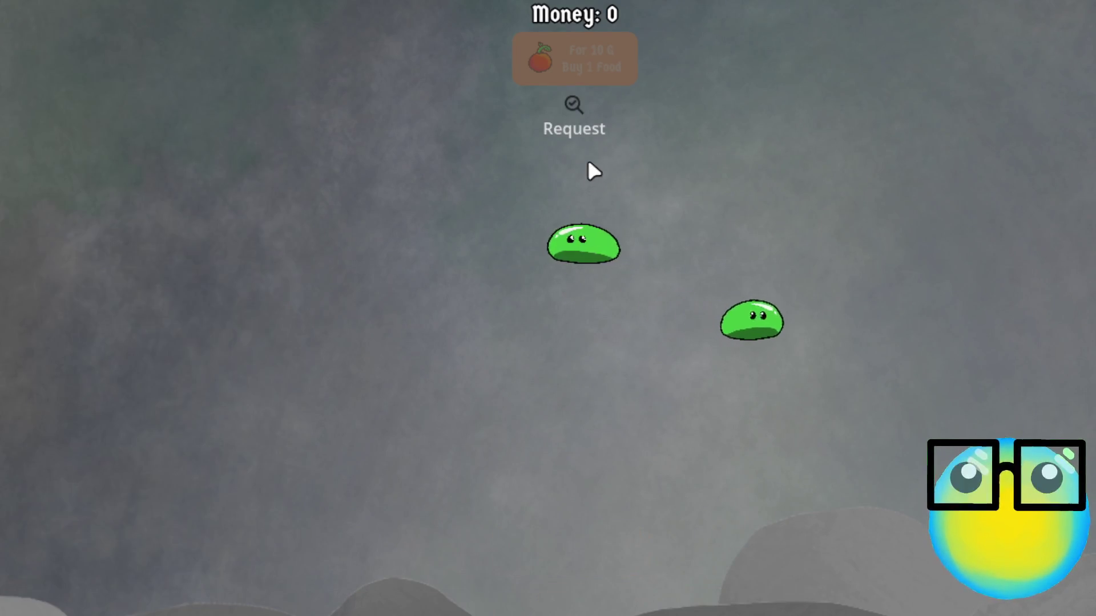
click(577, 114)
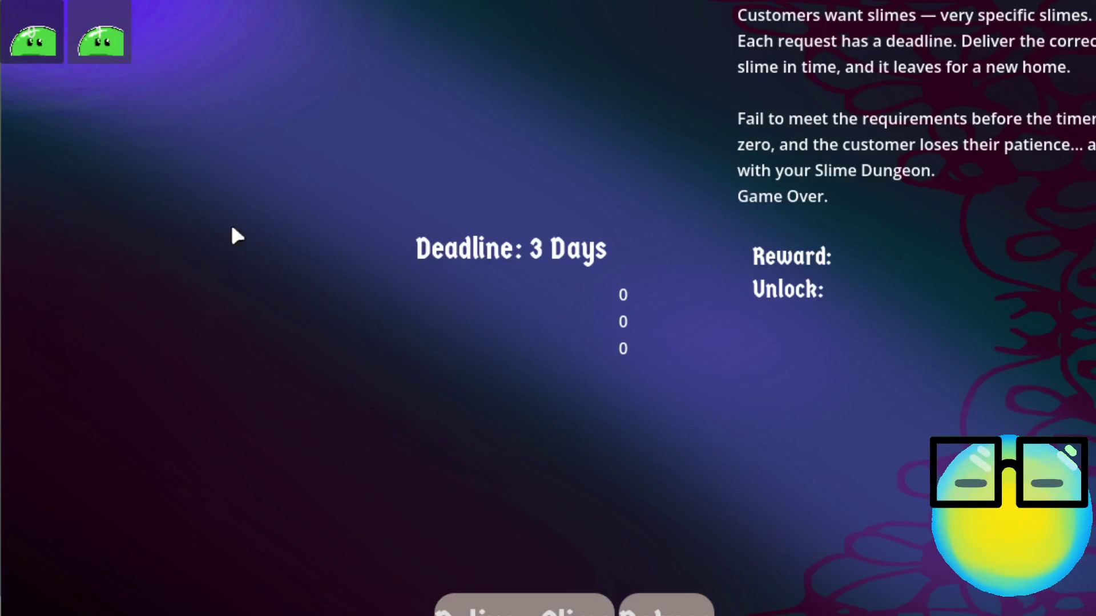
click(510, 610)
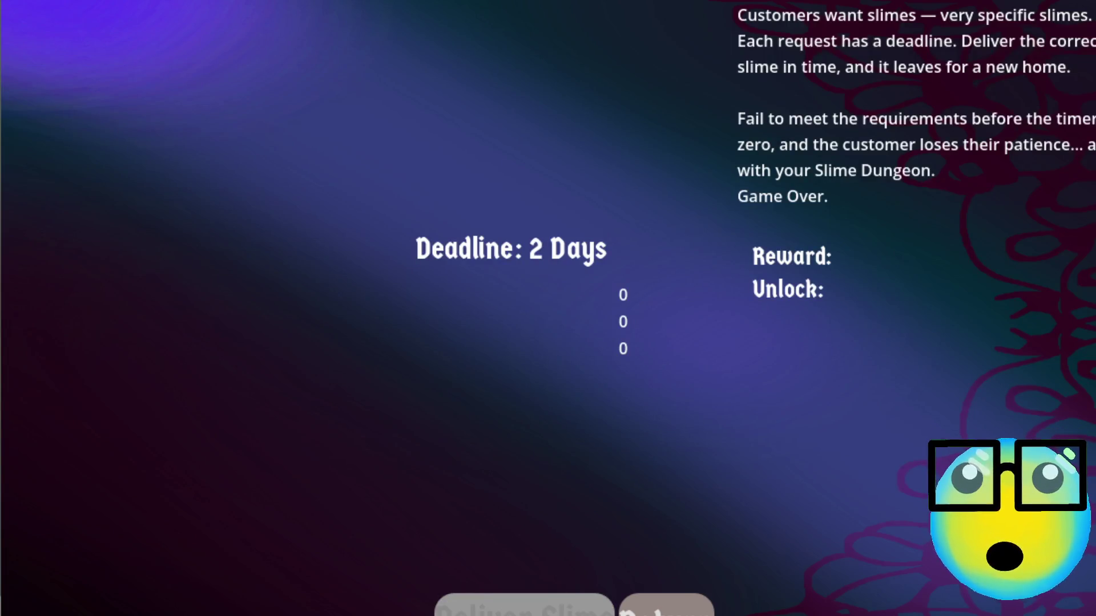
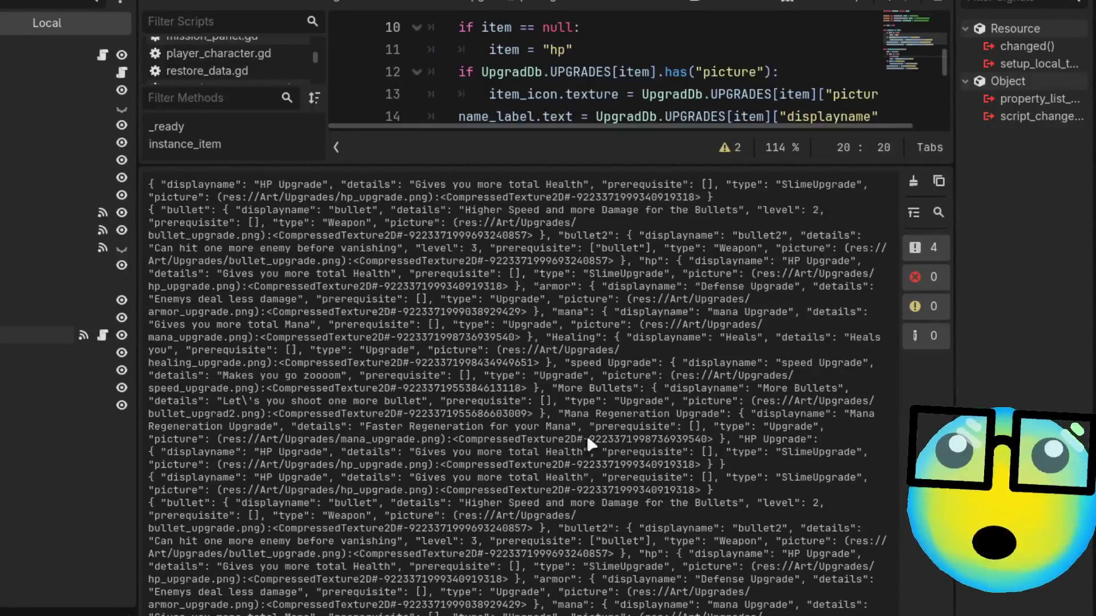
Select all the printed upgrades text (bullet, bullet2, hp, armor, mana, Healing, speed) in the Output panel.
click(938, 213)
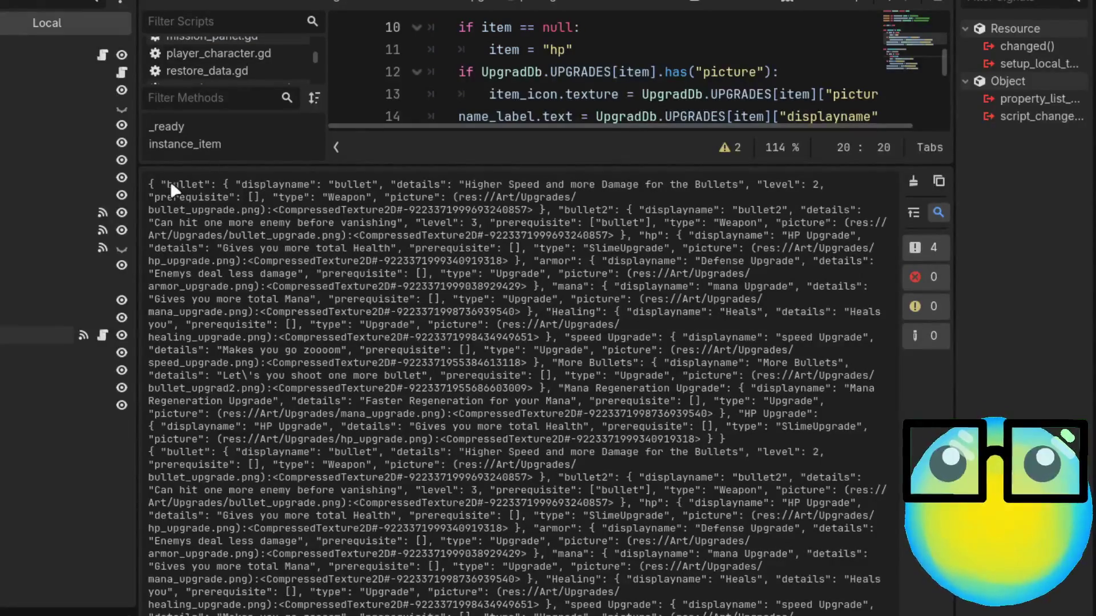
mouse_move(163, 186)
mouse_down()
mouse_move(332, 197)
mouse_move(473, 225)
mouse_move(493, 244)
mouse_move(517, 225)
mouse_move(668, 225)
mouse_move(668, 244)
mouse_up()
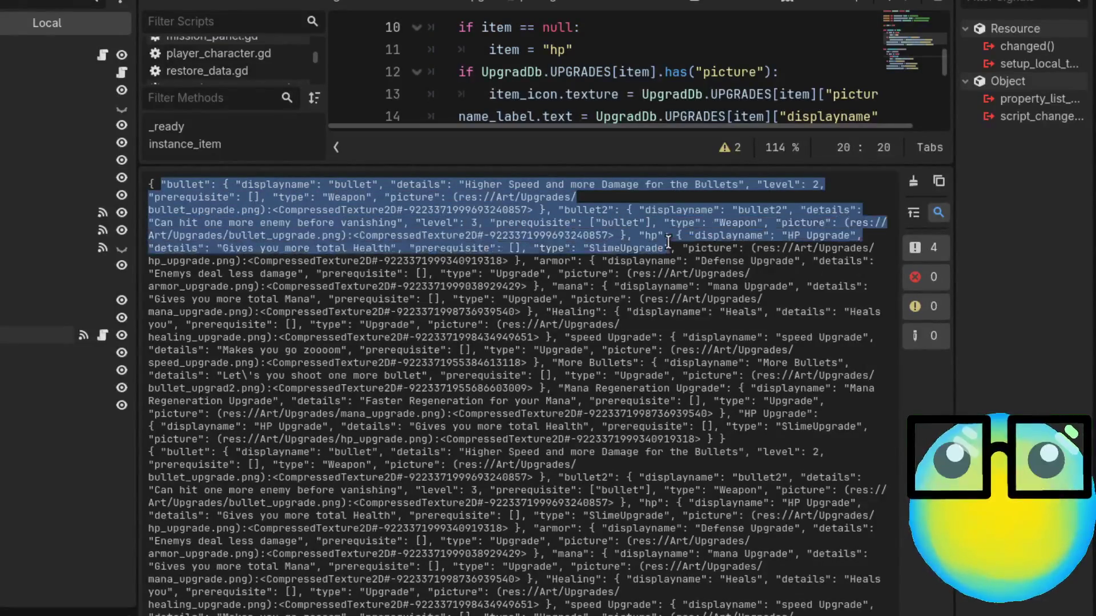
click(655, 241)
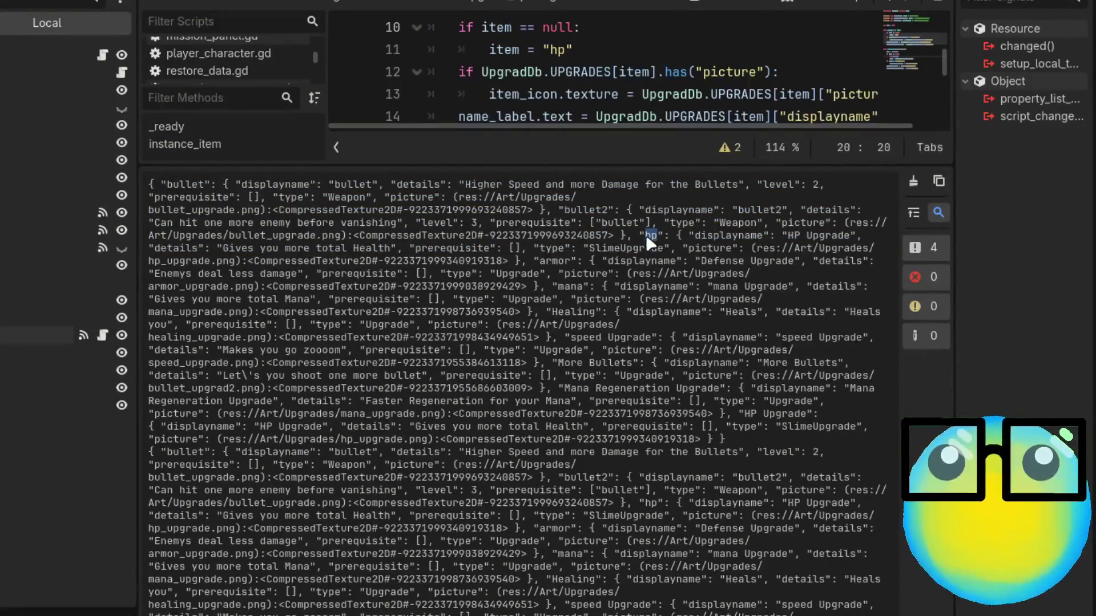
key(ctrl+a)
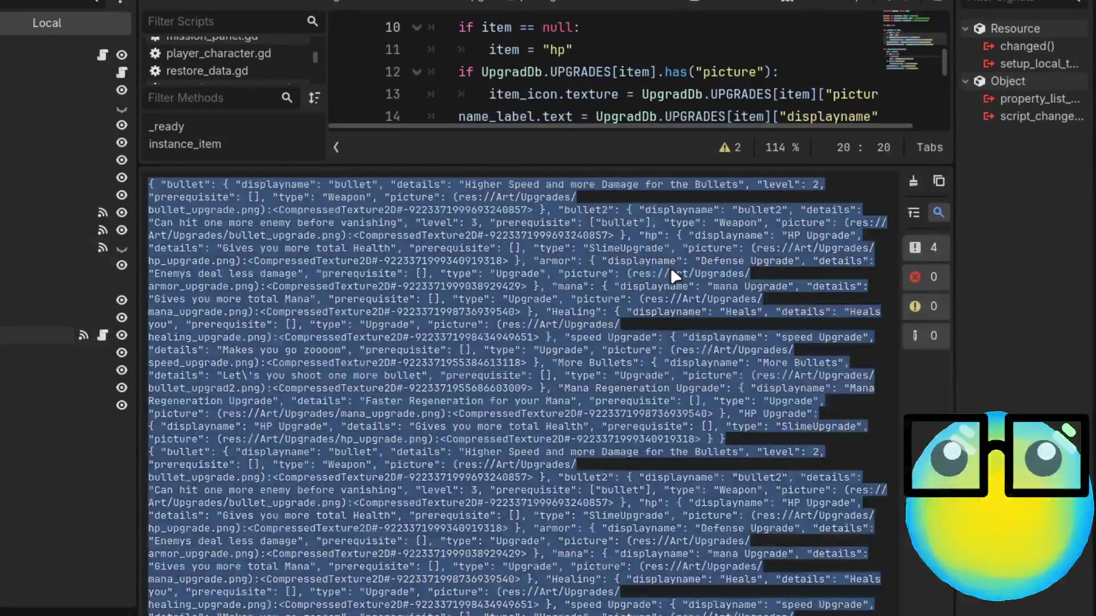
click(652, 255)
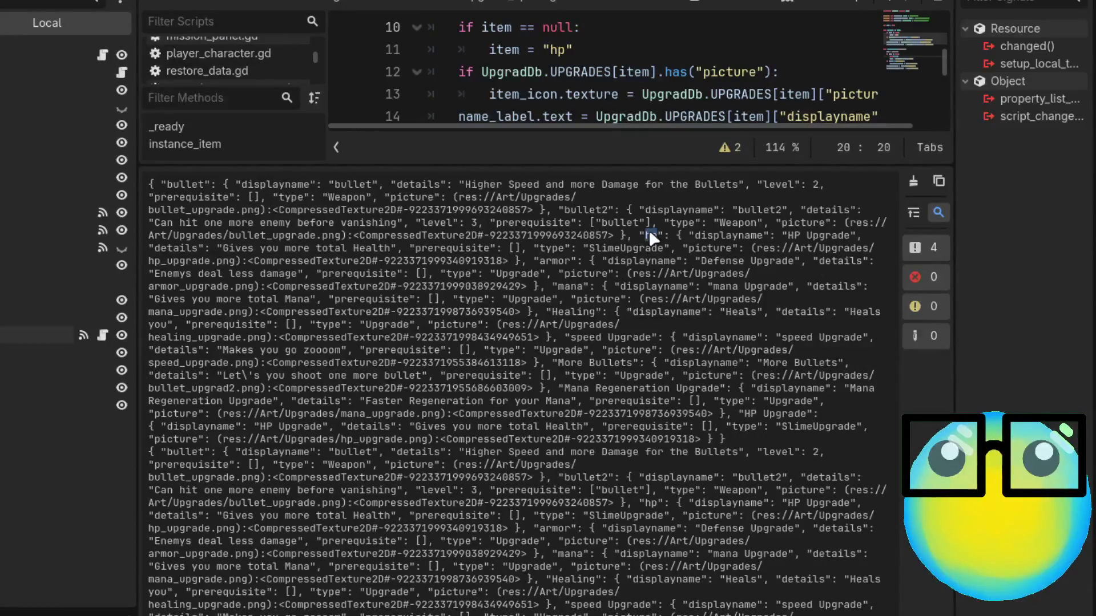
key(ctrl+a)
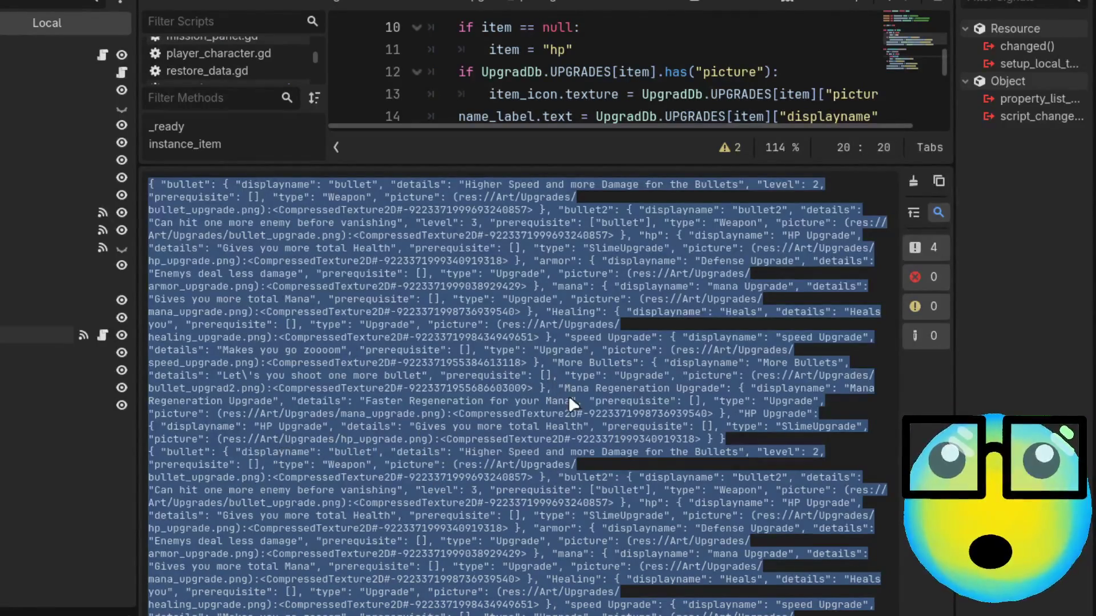
Collapse the Output panel so upgrade_option.gd fills the editor, with the caret at the end of line 19.
click(585, 460)
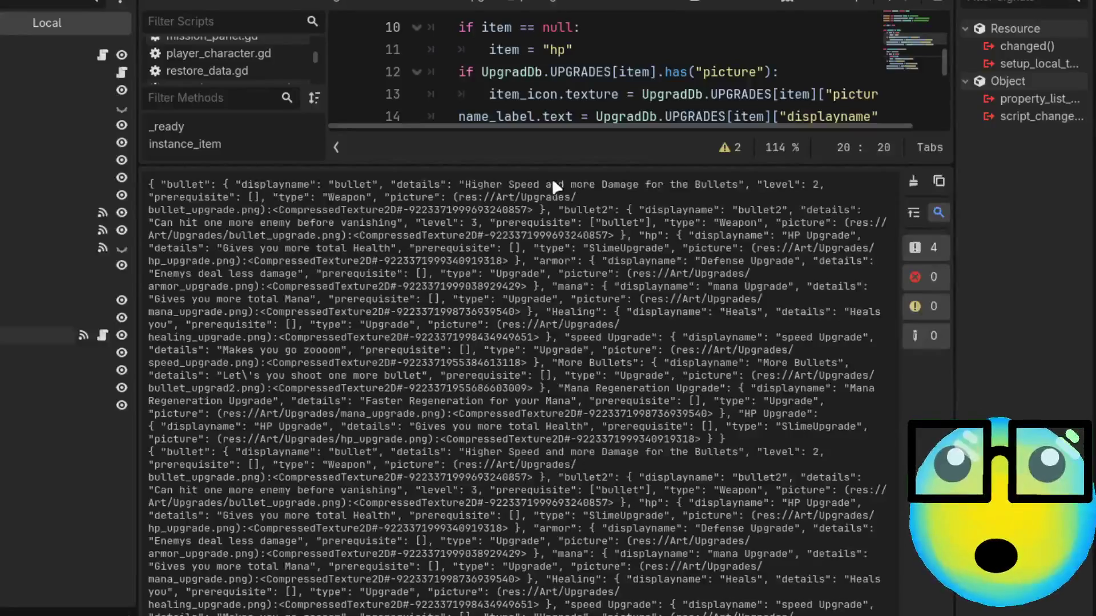
drag(558, 164, 562, 593)
click(788, 392)
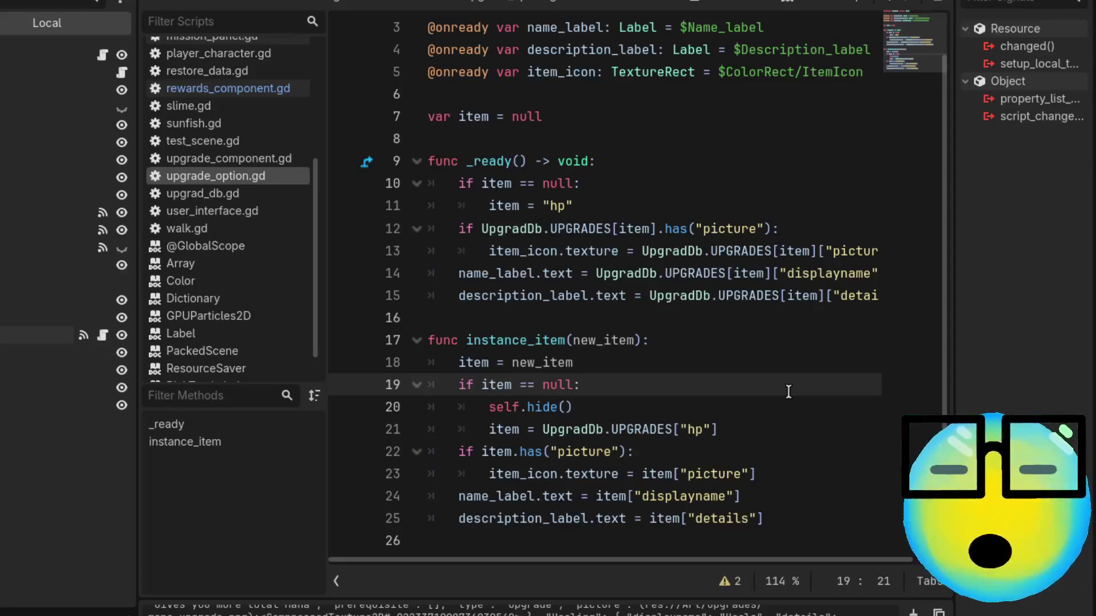